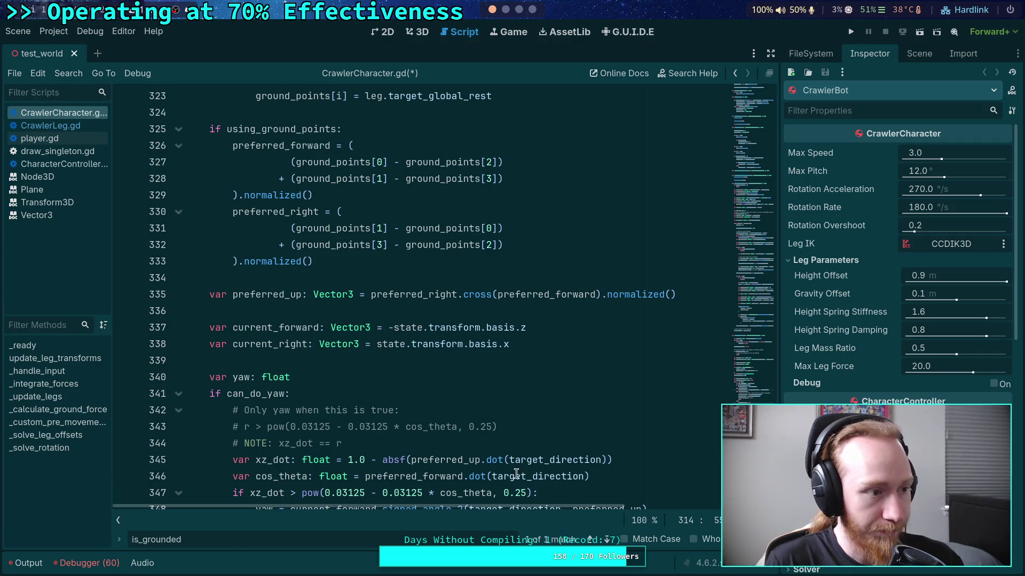
Review the apply_ground_forces condition around lines 311–319 of CrawlerCharacter.gd
mouse_move(501, 462)
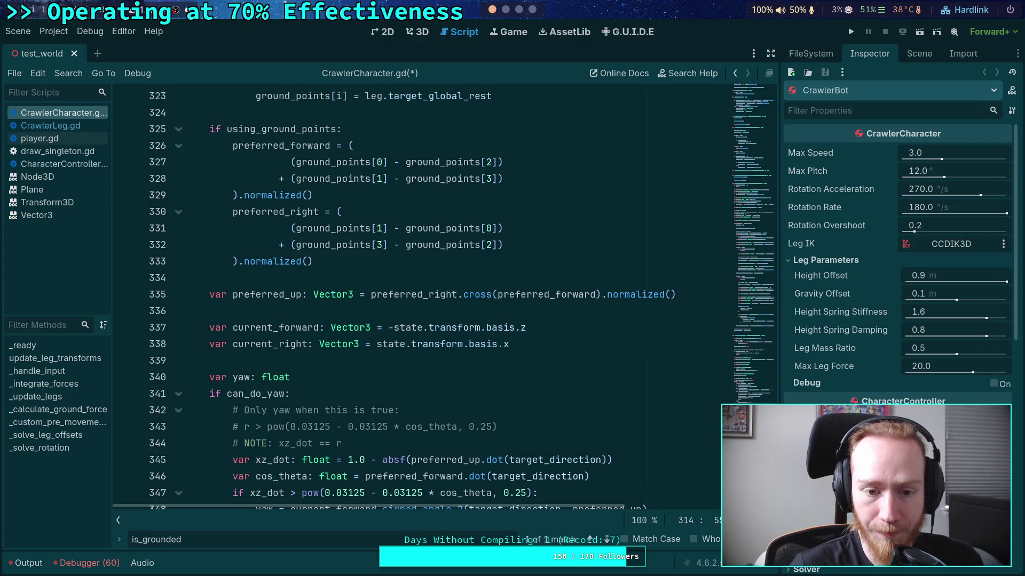
key("Escape")
left_click(594, 312)
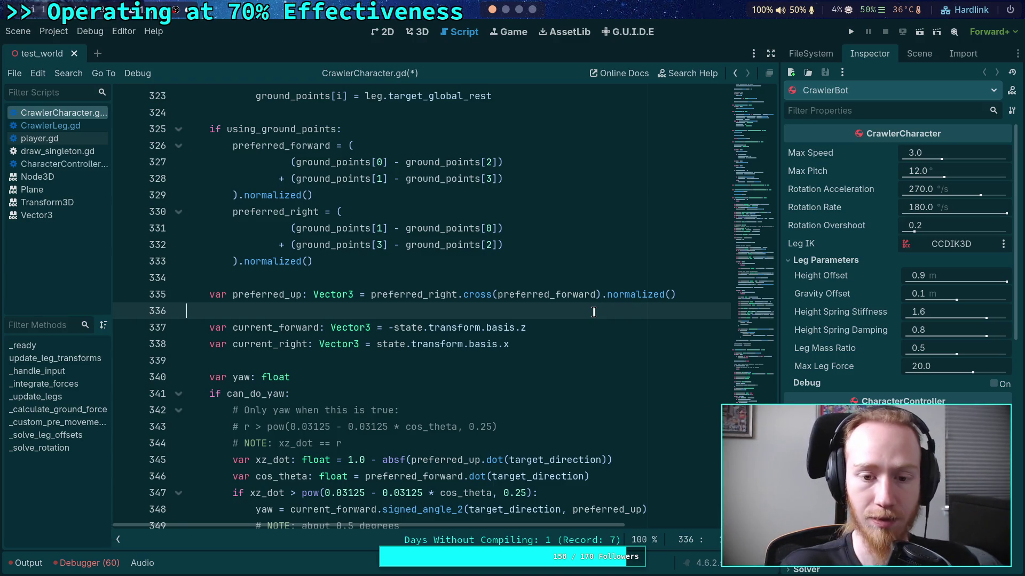
scroll(530, 313, "up", 13)
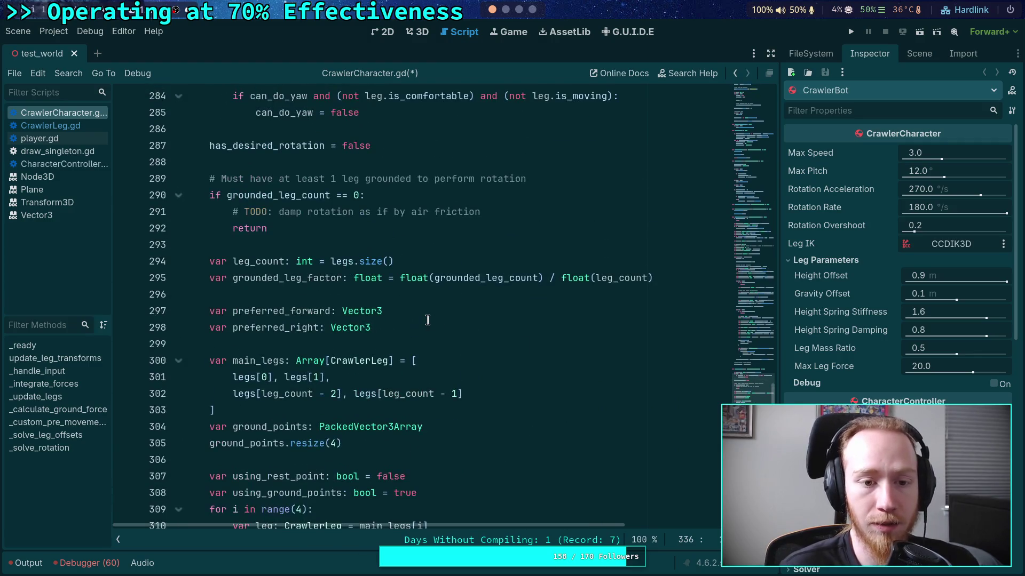
scroll(421, 318, "up", 3)
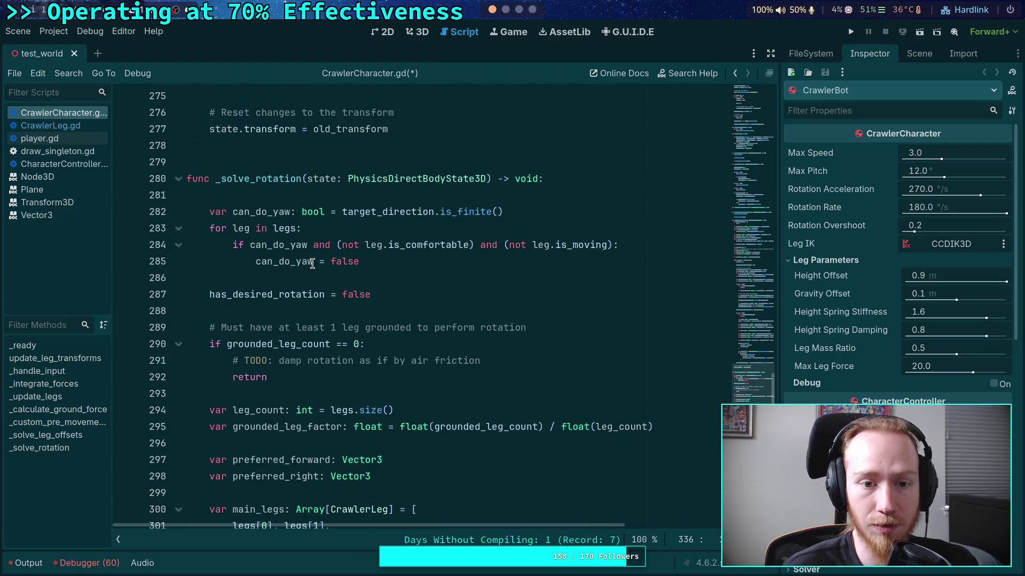
scroll(312, 264, "up", 2)
scroll(354, 298, "down", 10)
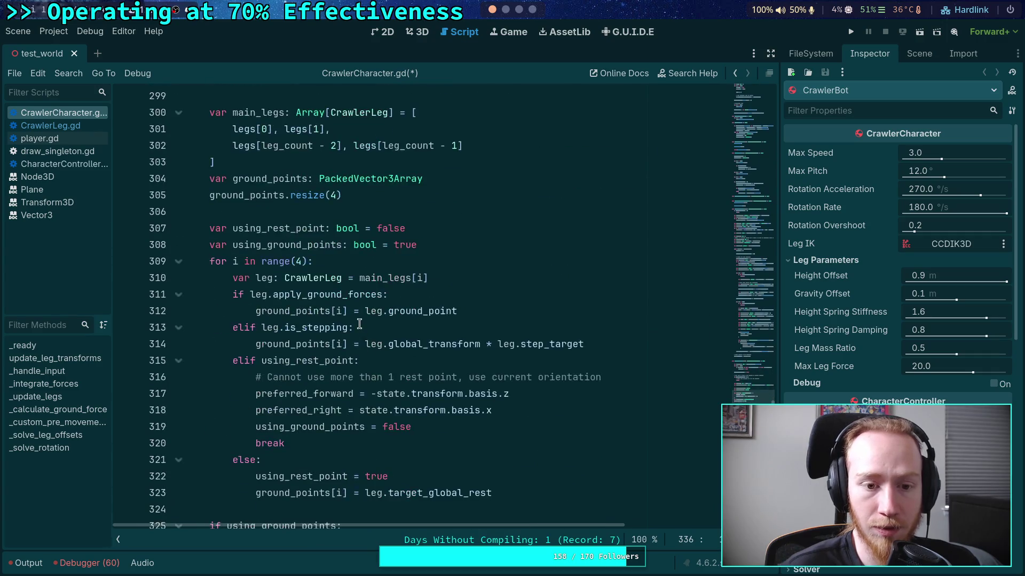
scroll(359, 324, "down", 3)
double_click(328, 242)
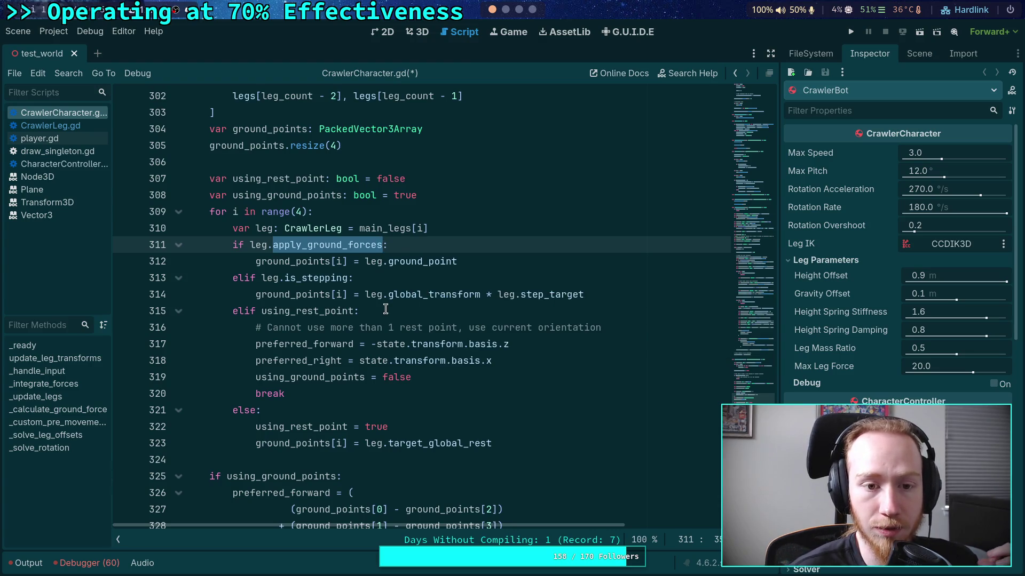
scroll(385, 309, "up", 1)
scroll(386, 303, "down", 2)
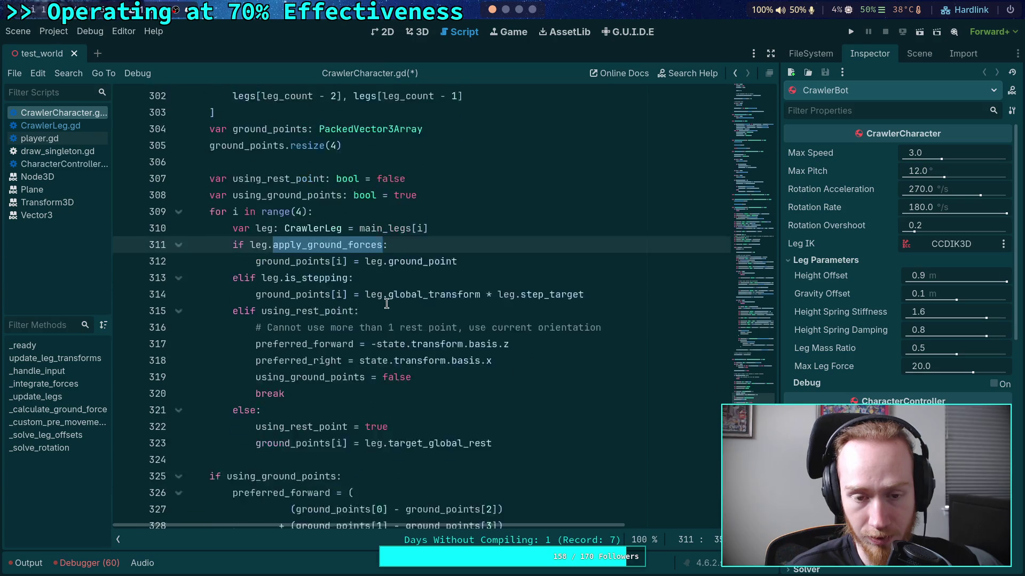
scroll(387, 304, "down", 2)
left_click_drag(338, 248, 240, 128)
left_click(398, 228)
scroll(409, 284, "down", 3)
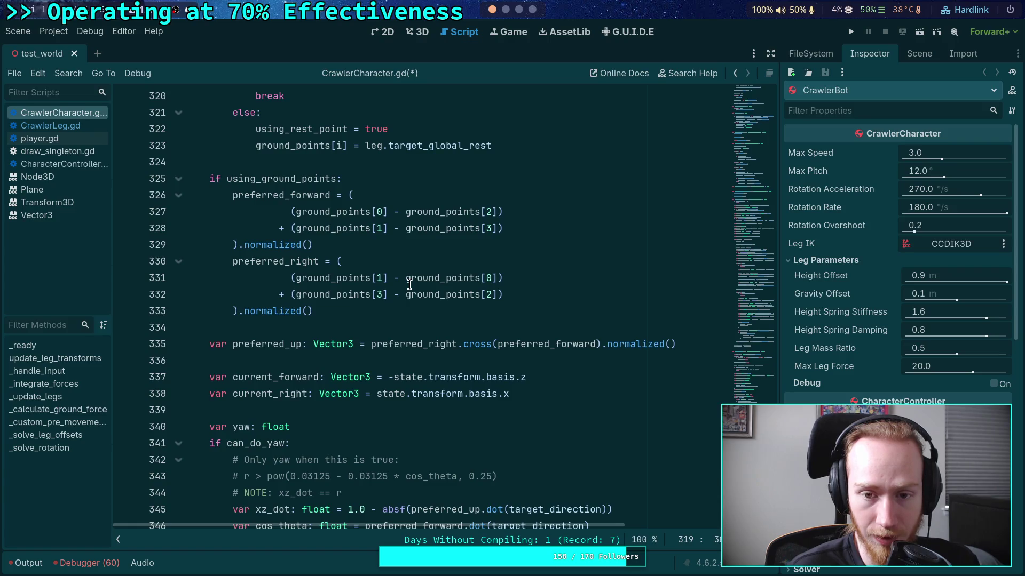
scroll(409, 284, "down", 2)
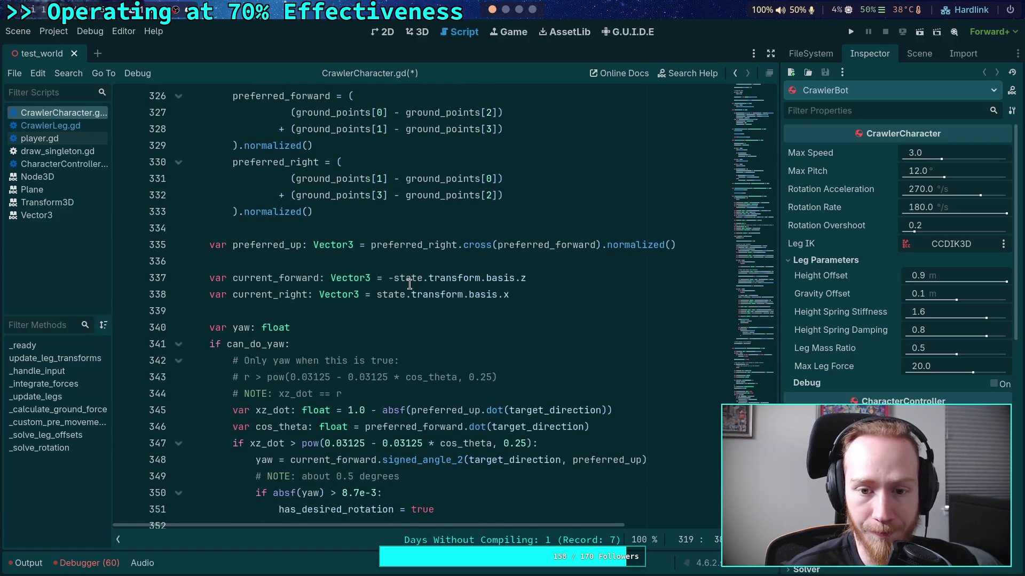
scroll(410, 284, "down", 5)
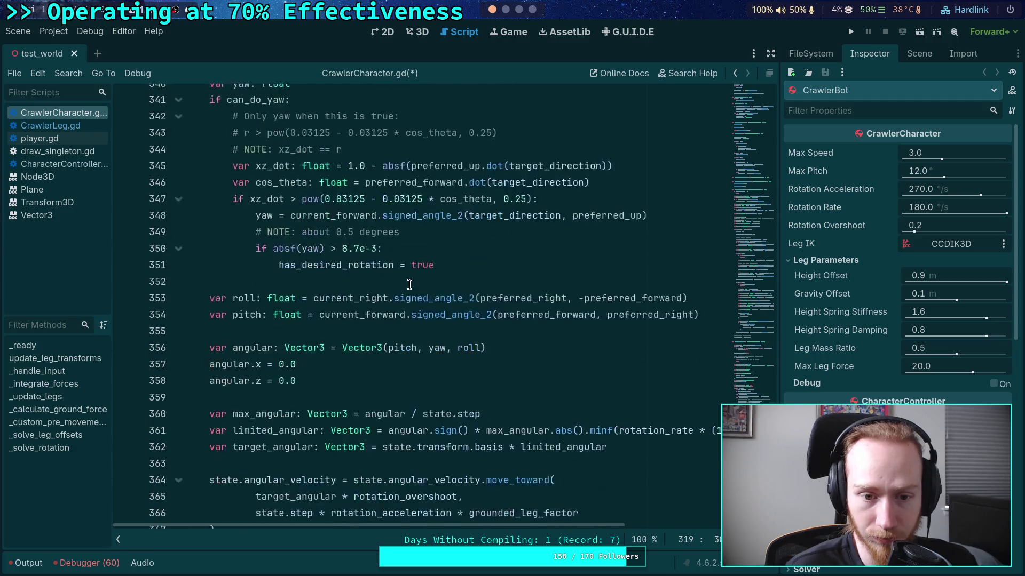
scroll(409, 284, "down", 2)
On line 135, replace is_grounded with apply_ground_forces in the grounded-leg count check
key("ctrl+f")
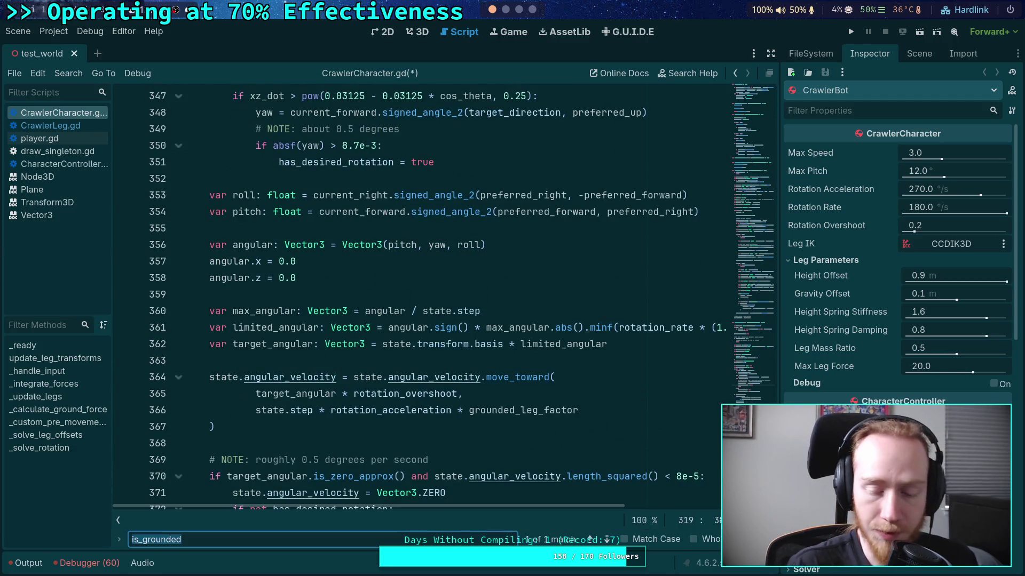
key("Return")
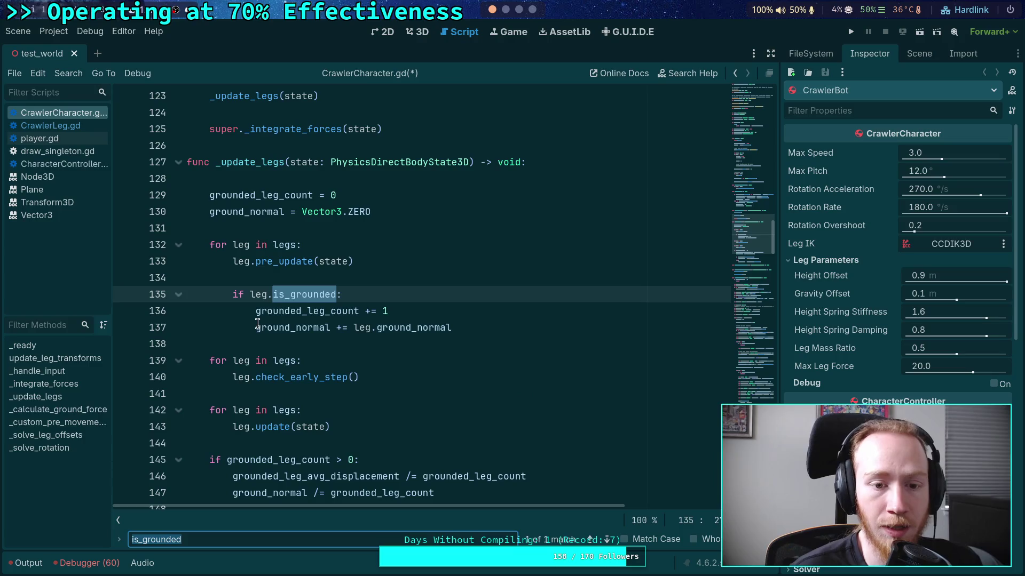
left_click_drag(274, 294, 338, 294)
type("apply_:")
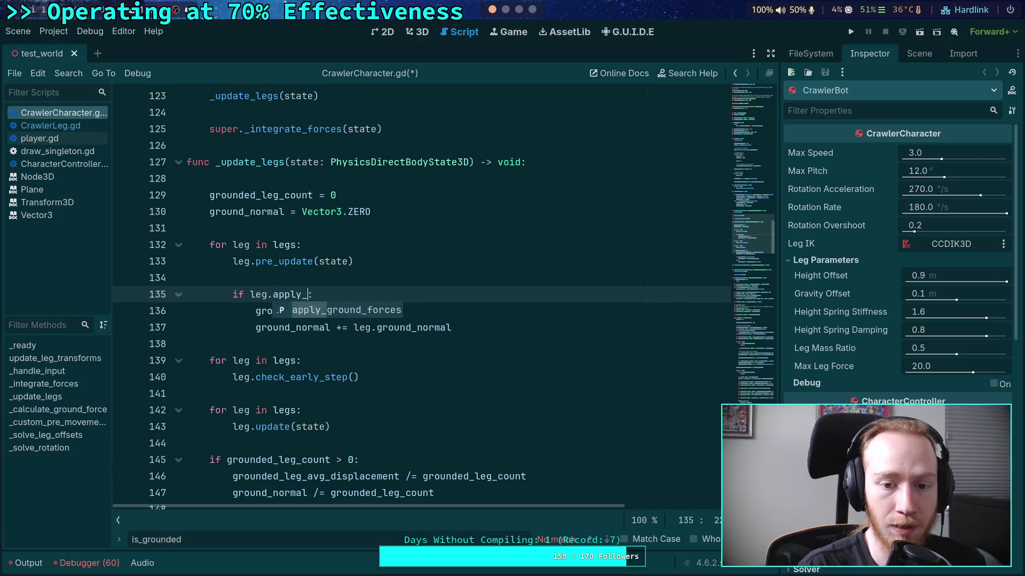
key("Return")
scroll(427, 334, "down", 2)
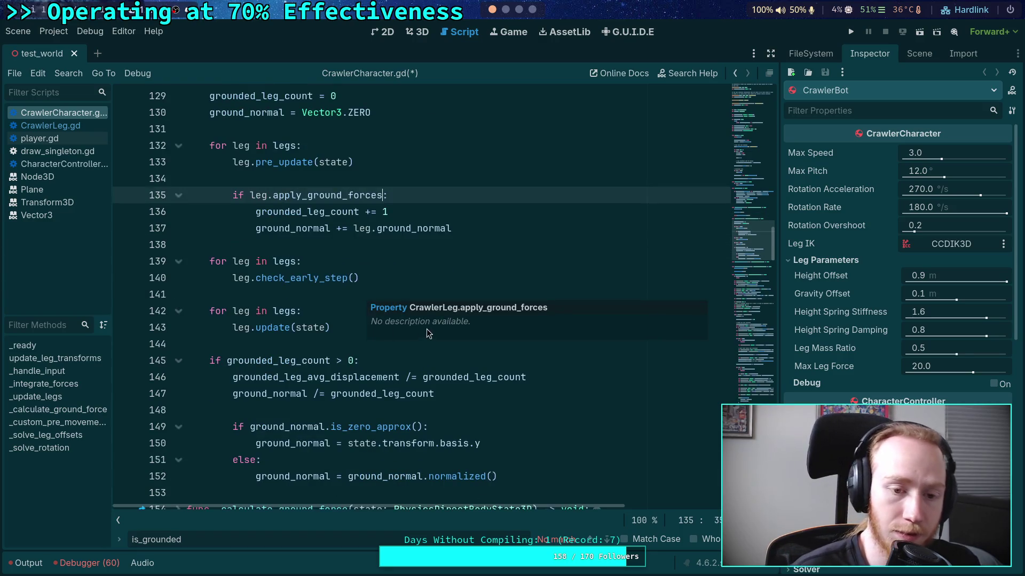
scroll(348, 309, "down", 1)
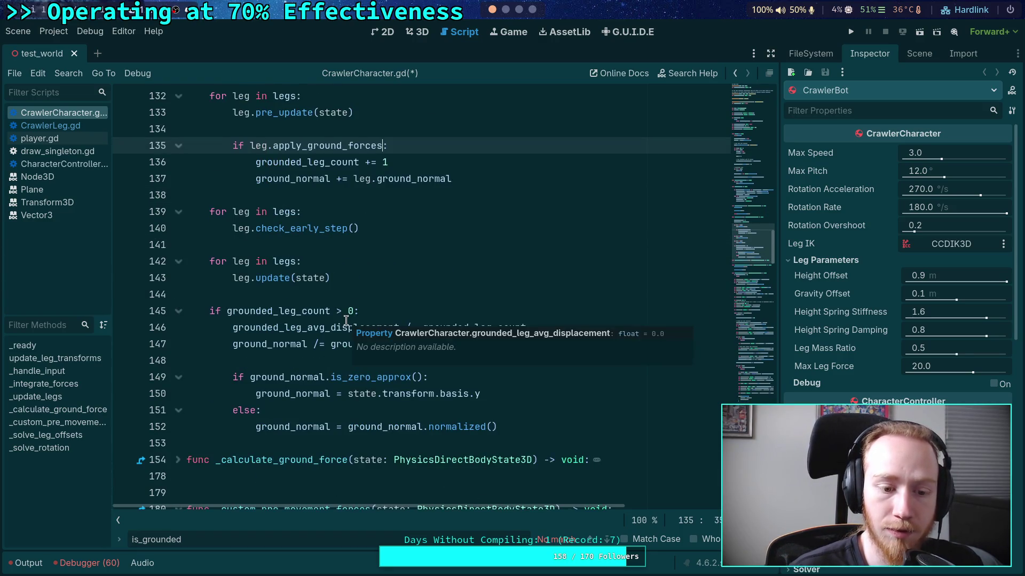
scroll(298, 260, "down", 2)
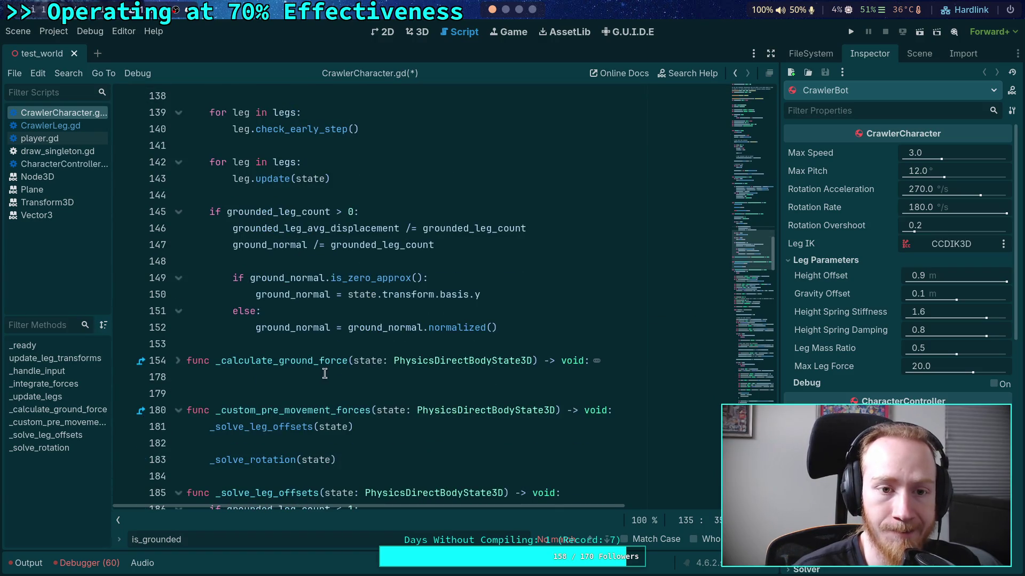
scroll(325, 371, "up", 1)
scroll(325, 368, "down", 3)
scroll(327, 368, "down", 3)
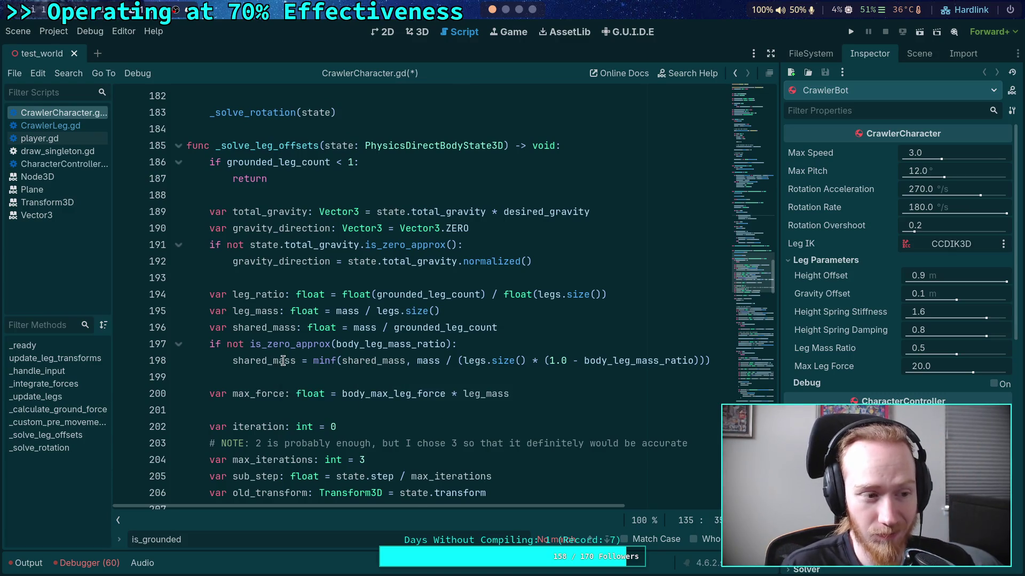
scroll(362, 326, "down", 5)
scroll(366, 325, "down", 2)
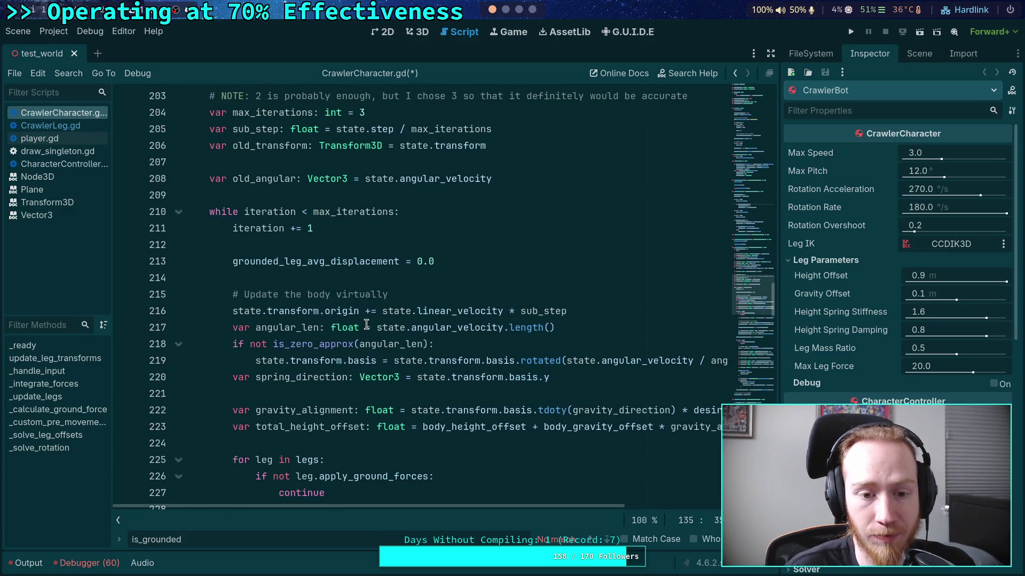
scroll(366, 324, "down", 8)
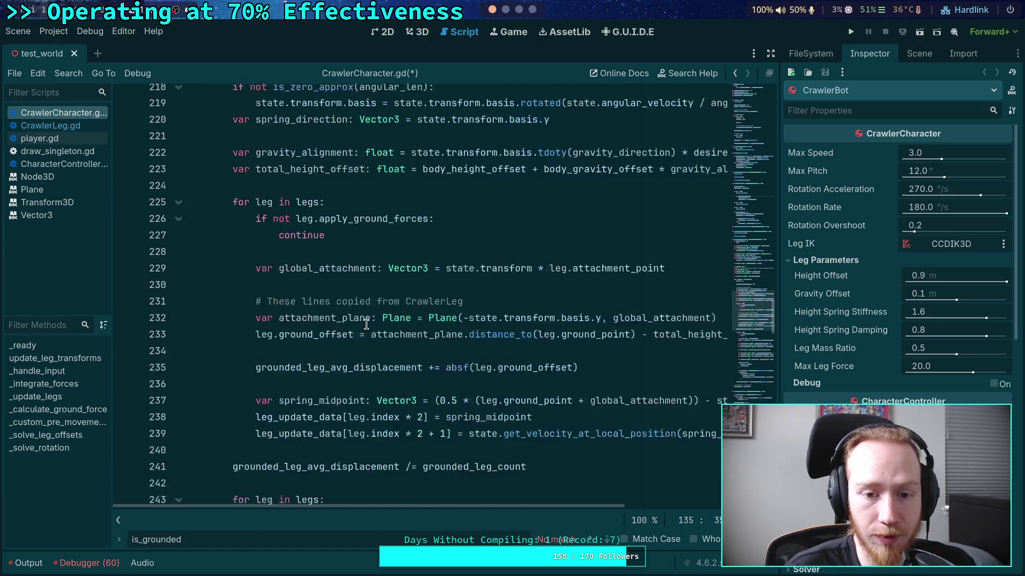
scroll(366, 325, "down", 12)
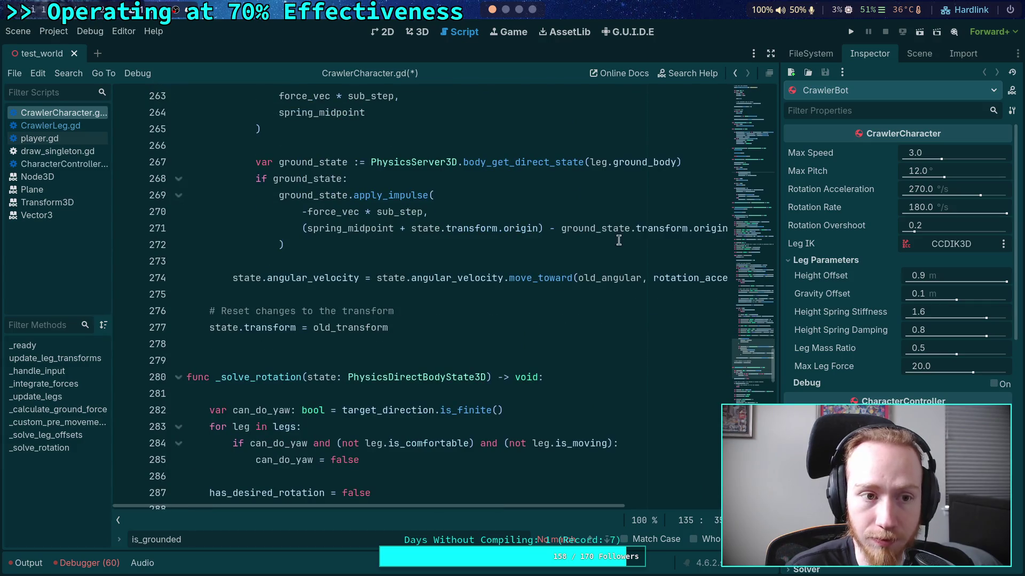
Run the game to watch the crawler stand, restart once, then stop and collapse Output
left_click(853, 37)
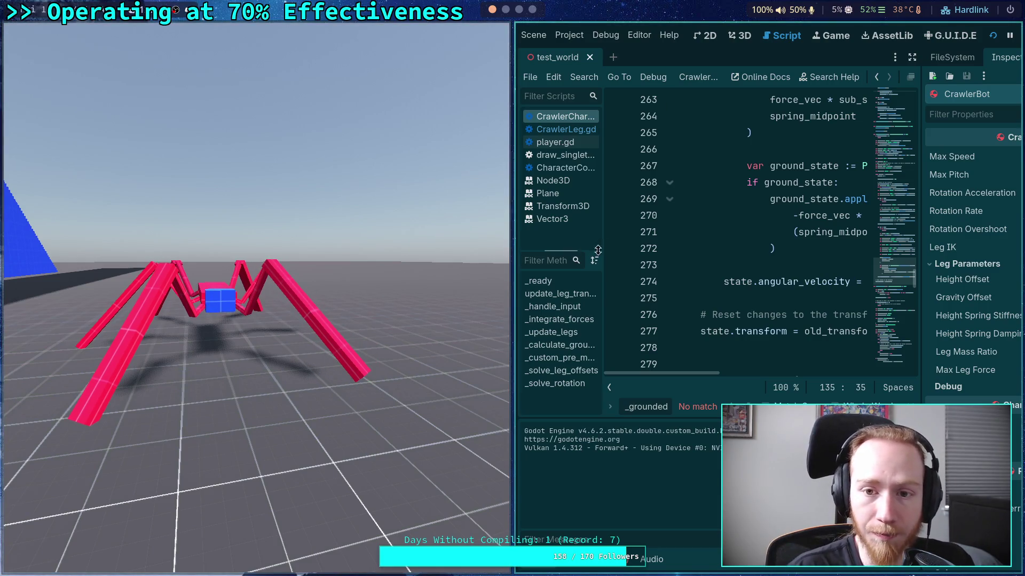
left_click(993, 35)
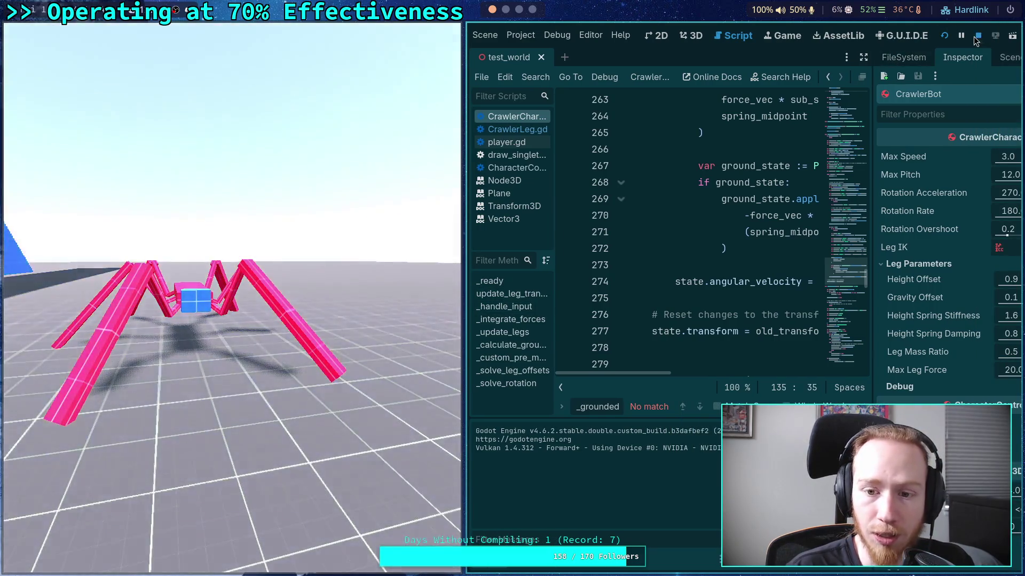
left_click(975, 36)
left_click(24, 565)
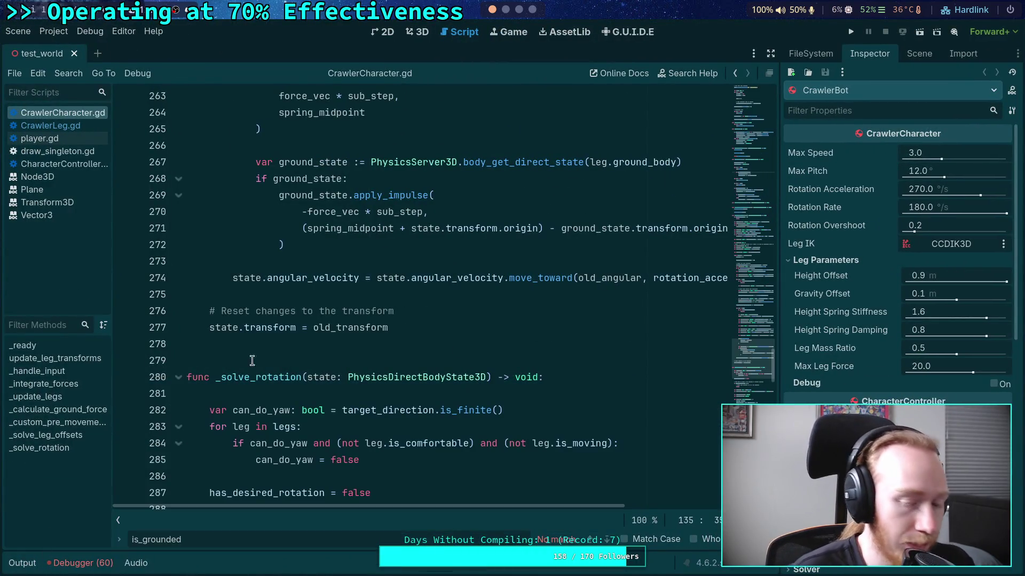
left_click(261, 357)
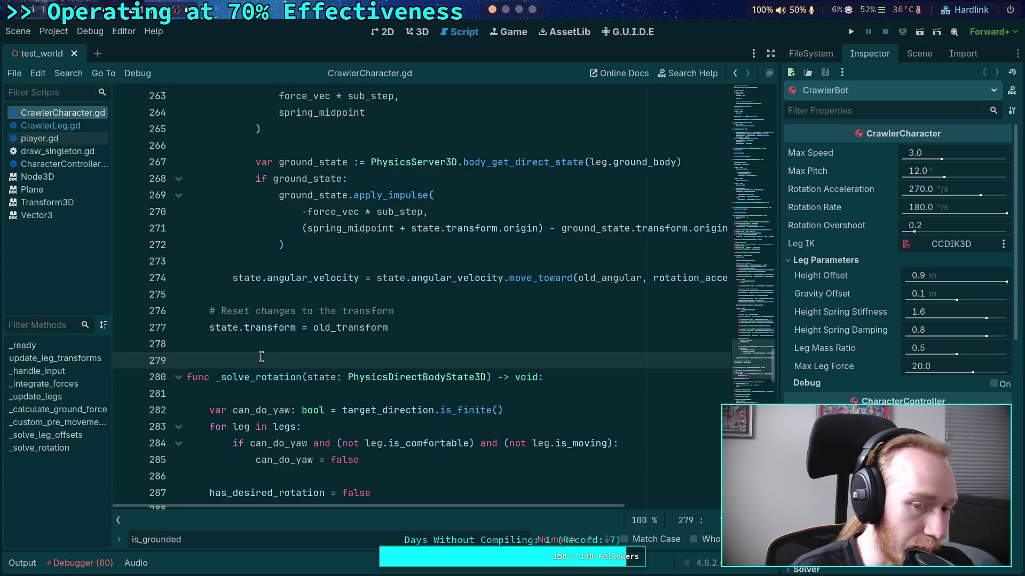
scroll(310, 267, "up", 15)
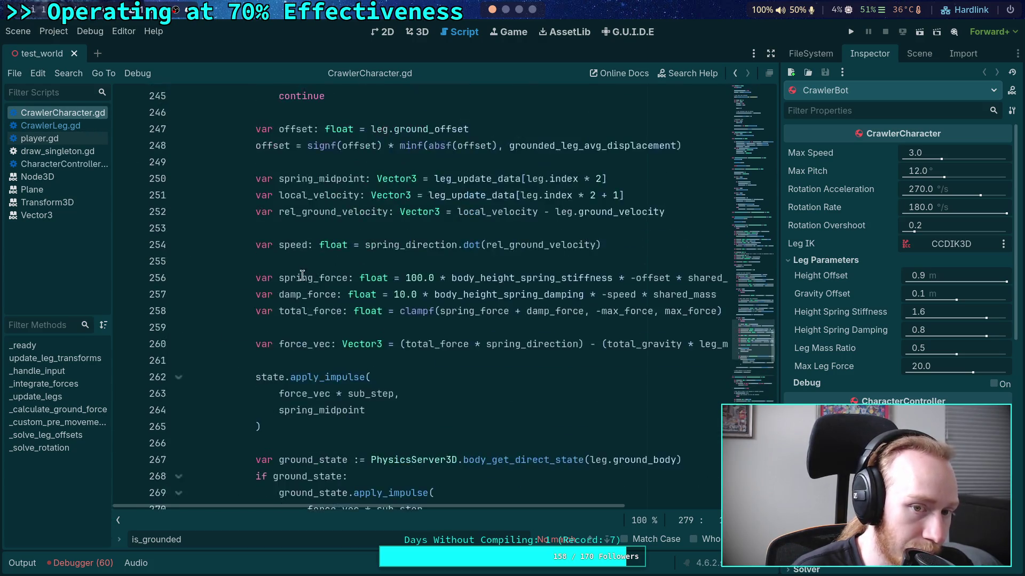
scroll(327, 268, "up", 13)
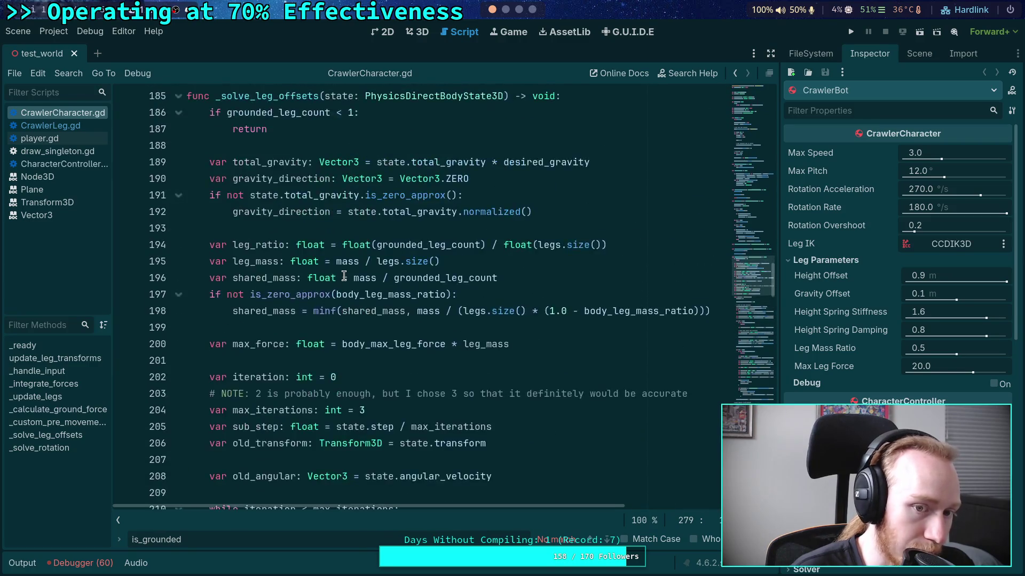
scroll(344, 276, "up", 1)
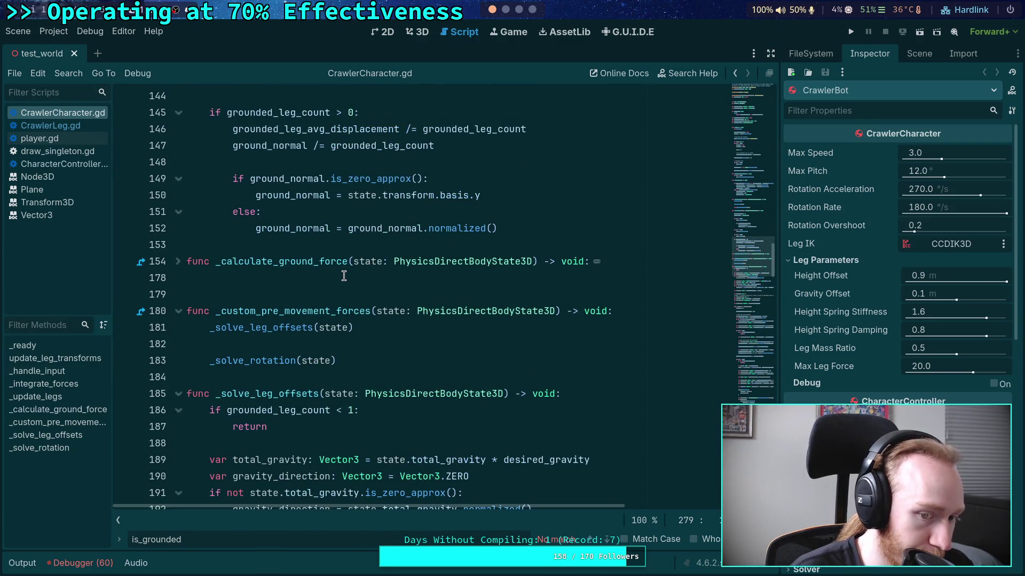
scroll(344, 276, "up", 9)
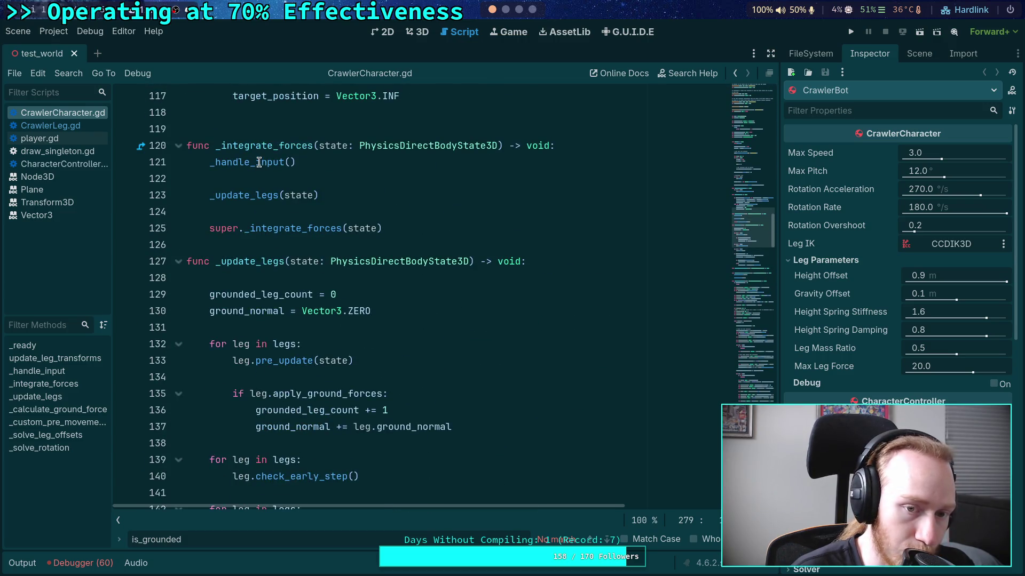
double_click(235, 195)
double_click(300, 224)
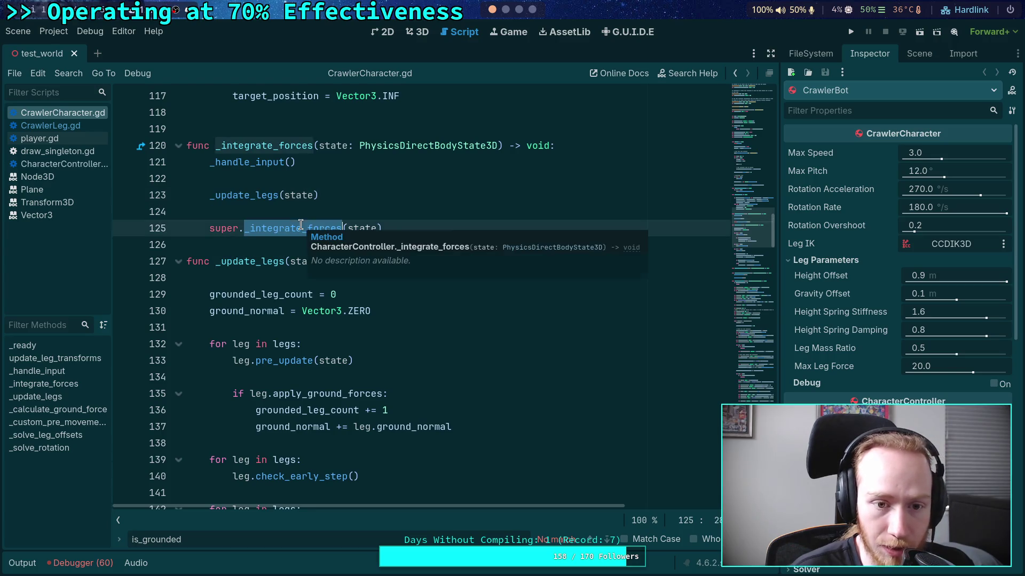
scroll(277, 275, "down", 11)
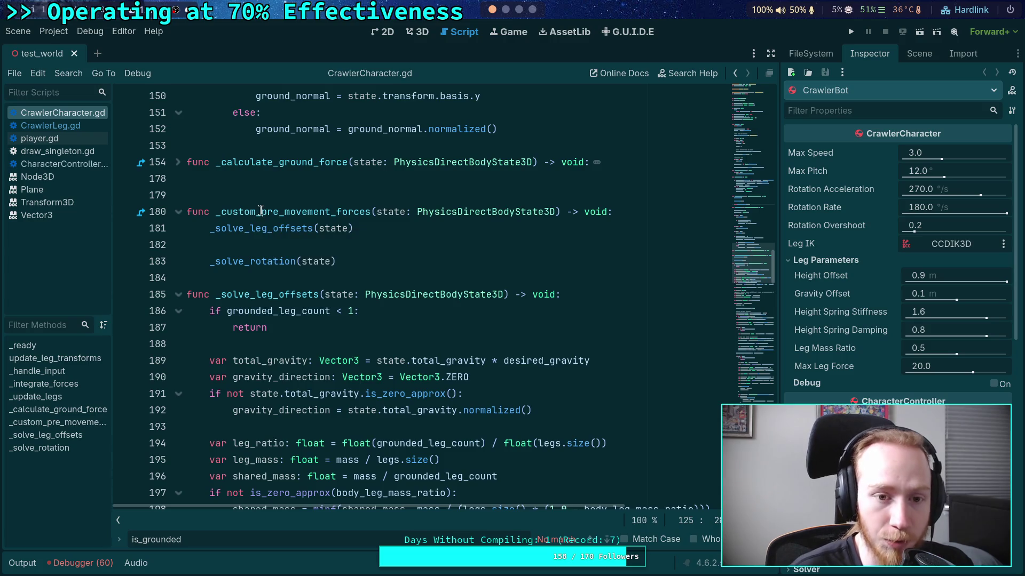
scroll(256, 235, "up", 13)
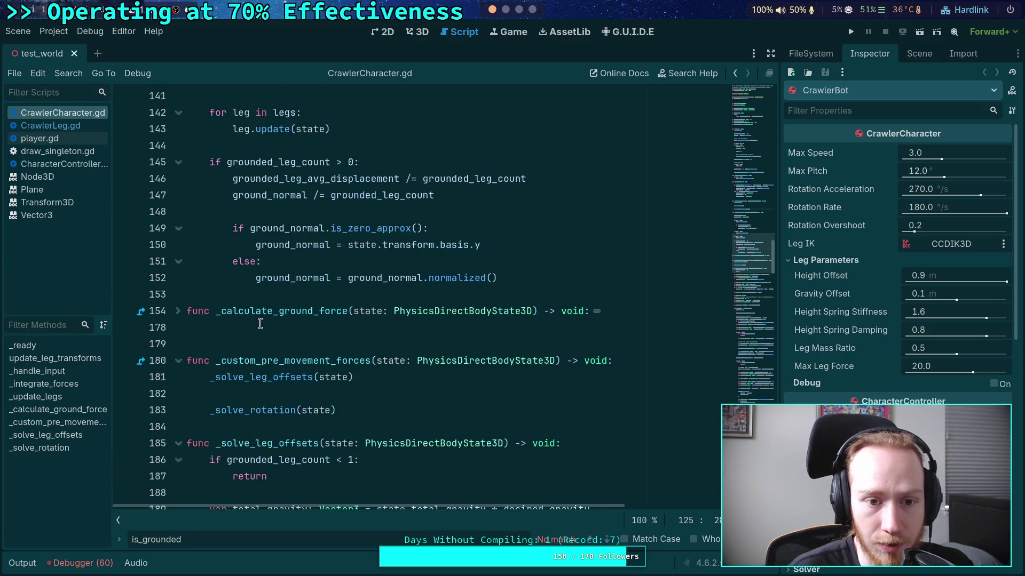
double_click(260, 295)
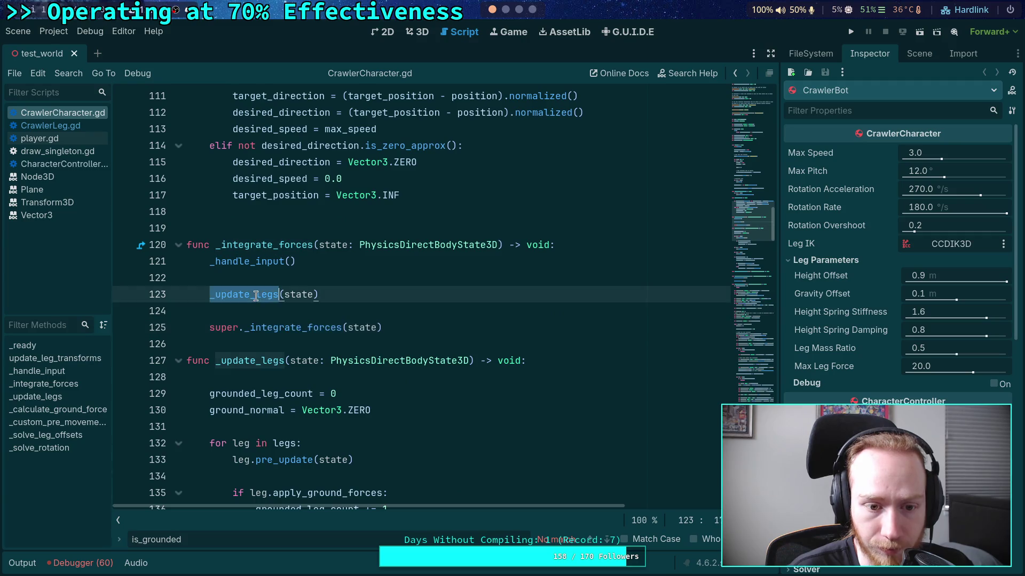
scroll(383, 324, "down", 9)
scroll(390, 354, "down", 2)
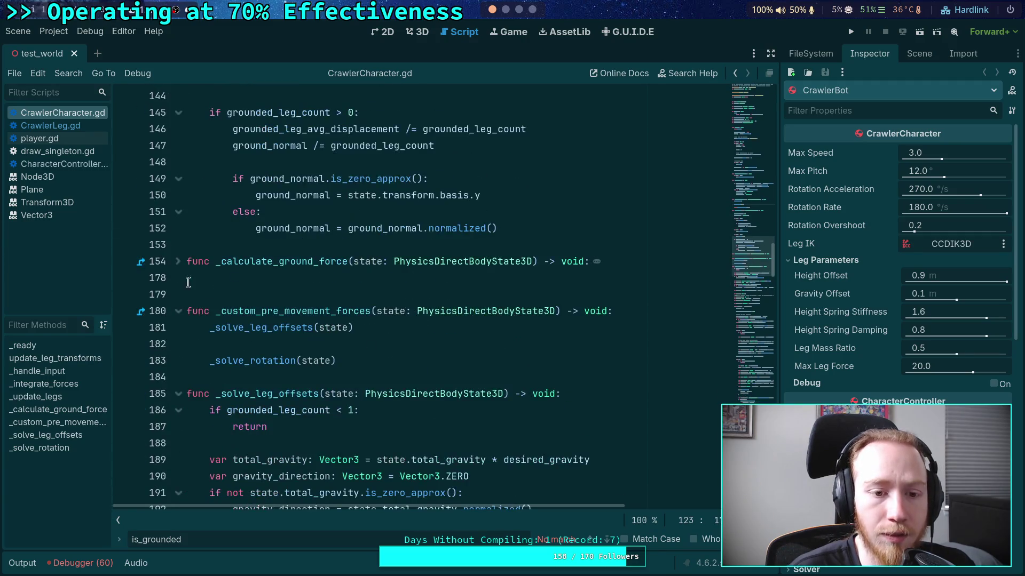
left_click(179, 261)
scroll(288, 296, "down", 6)
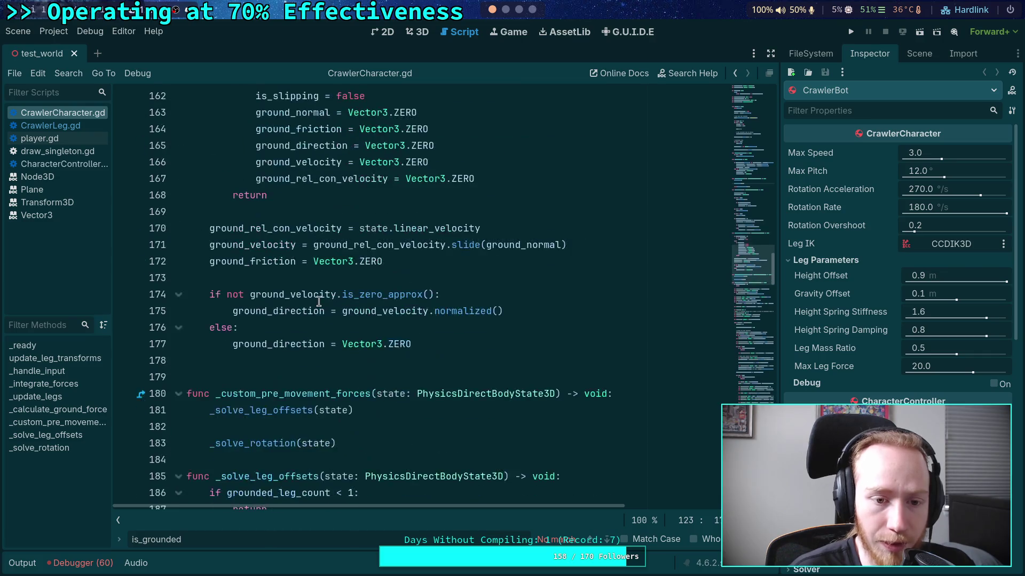
scroll(253, 357, "up", 3)
double_click(272, 114)
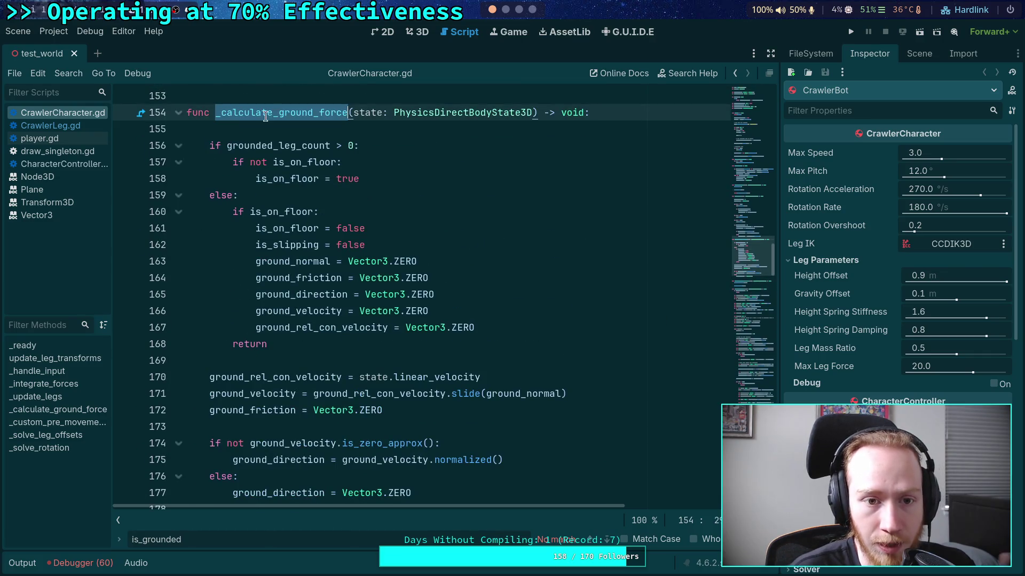
left_click(179, 113)
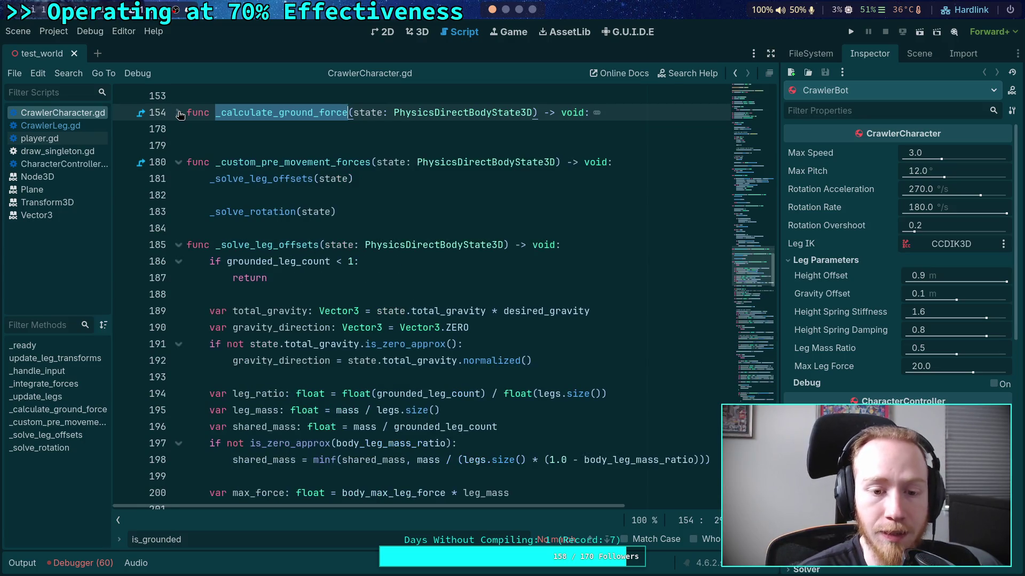
left_click(323, 222)
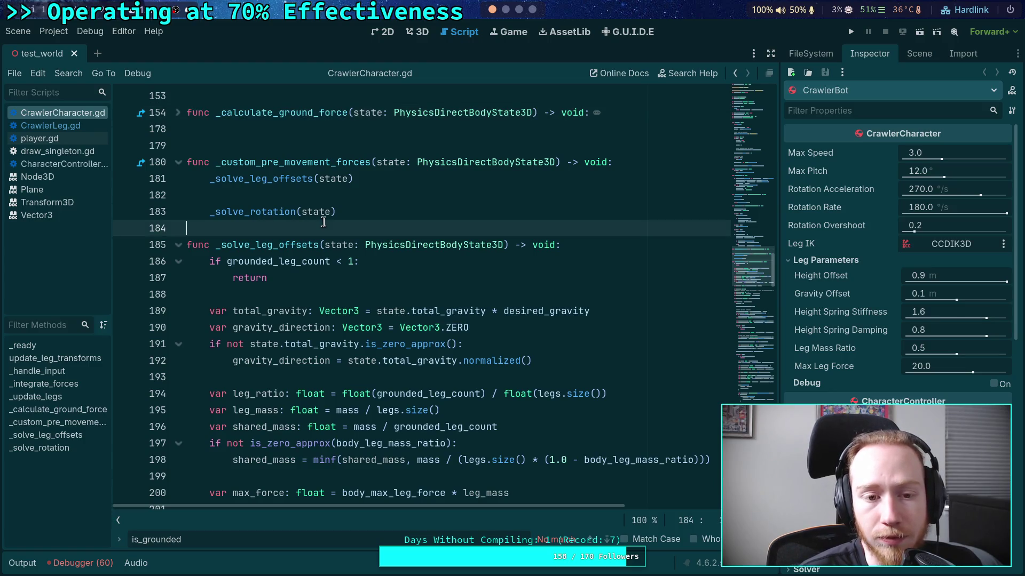
scroll(323, 222, "down", 2)
double_click(285, 146)
scroll(502, 242, "down", 10)
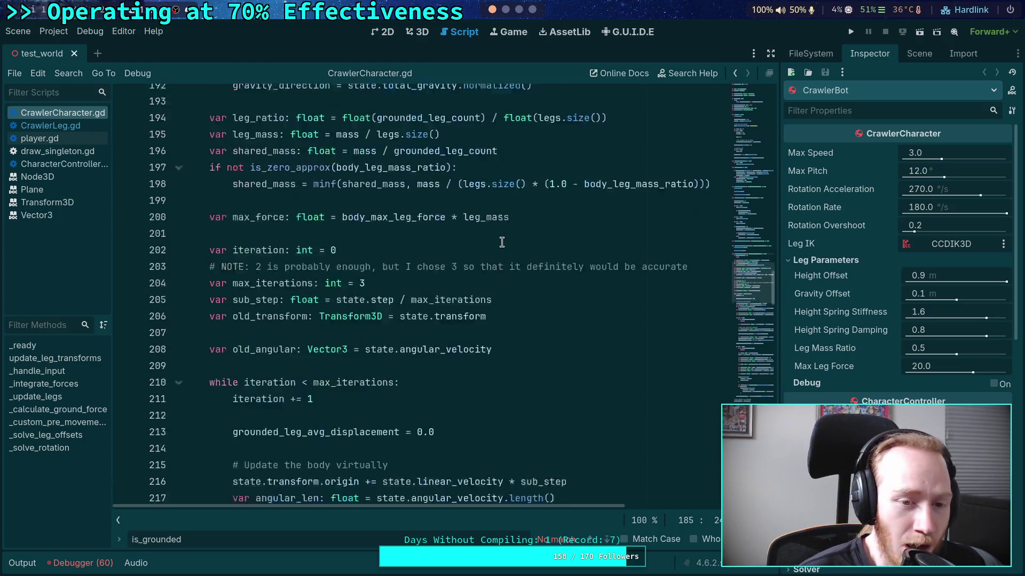
scroll(502, 242, "down", 4)
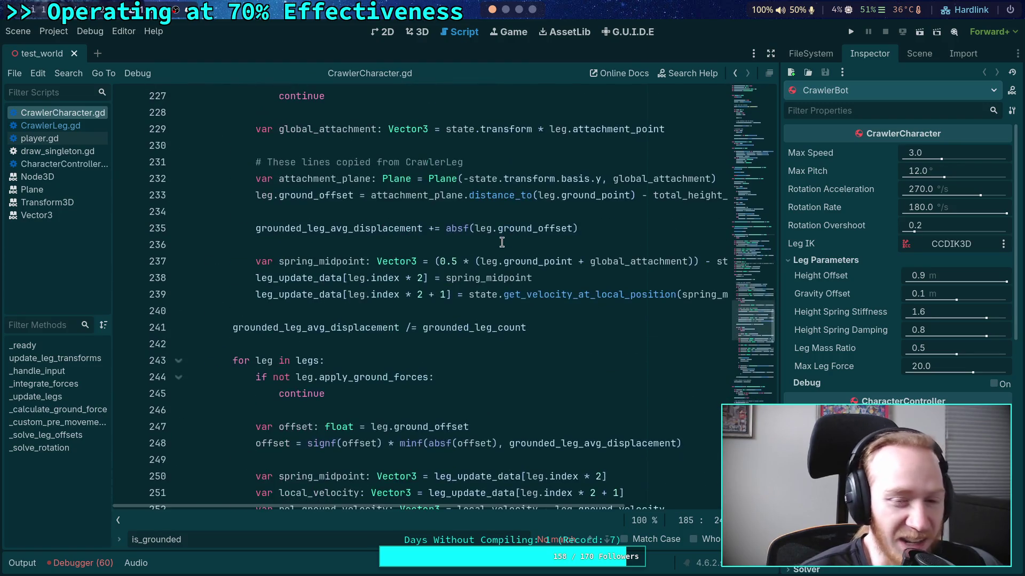
scroll(501, 242, "down", 2)
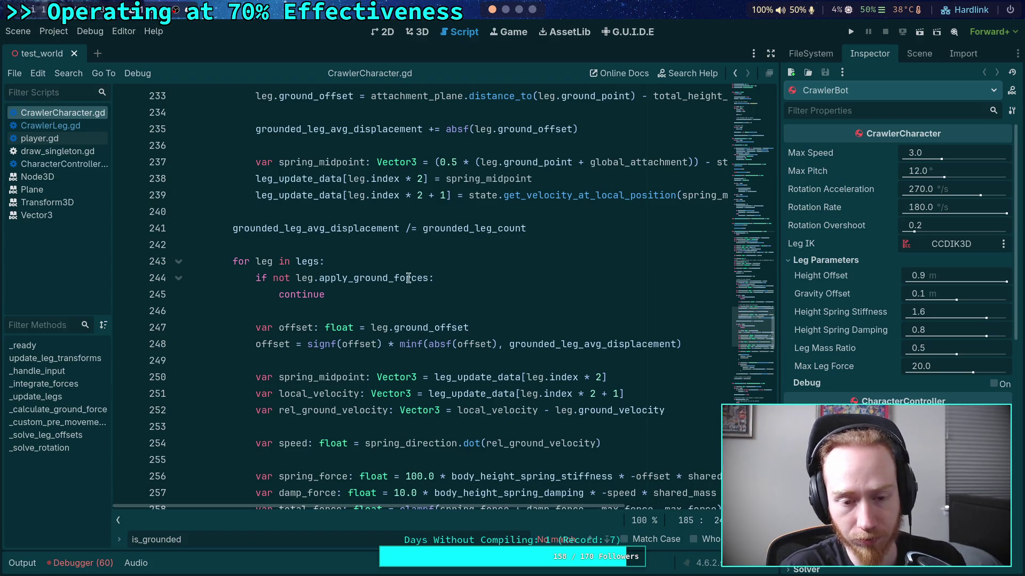
left_click(309, 317)
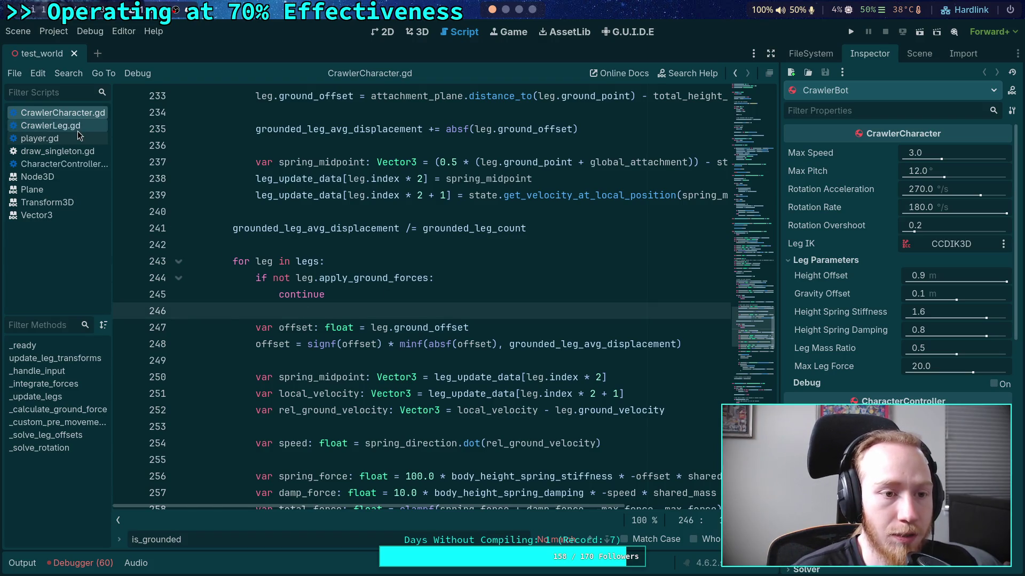
Open CrawlerLeg.gd and change the debug_enable default from false to true
left_click(77, 130)
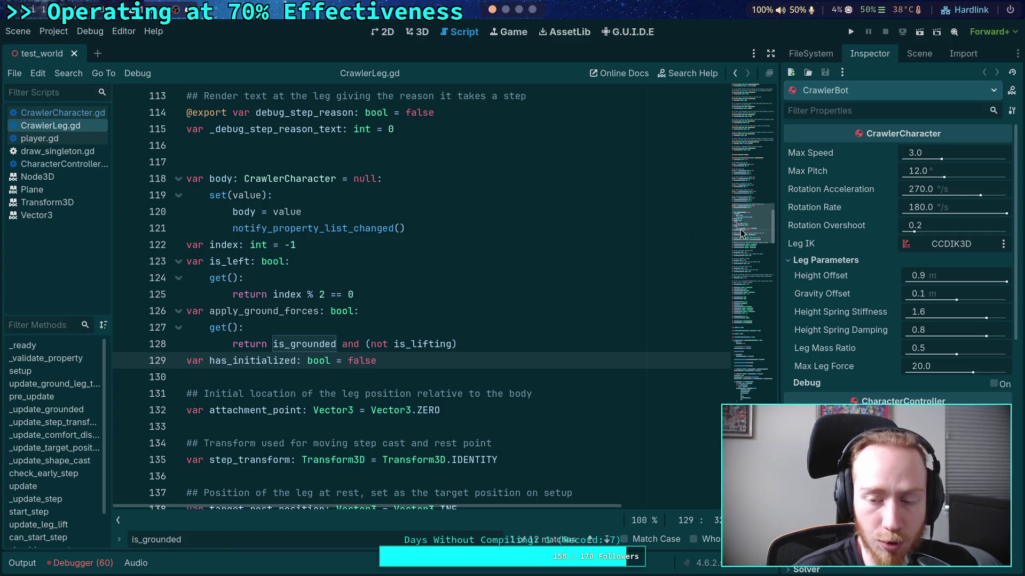
left_click(756, 106)
scroll(388, 293, "down", 8)
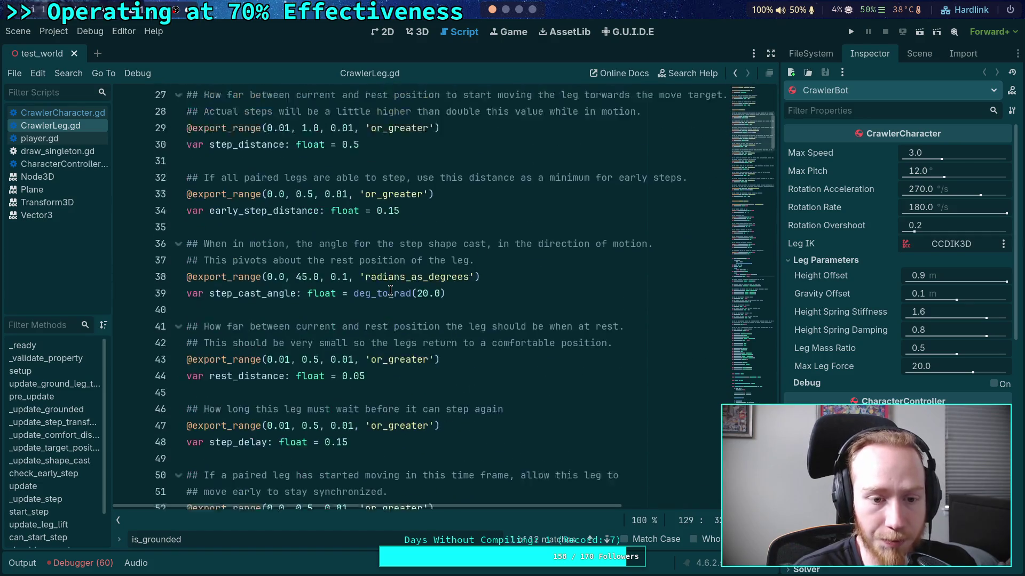
scroll(388, 292, "up", 2)
scroll(388, 292, "down", 16)
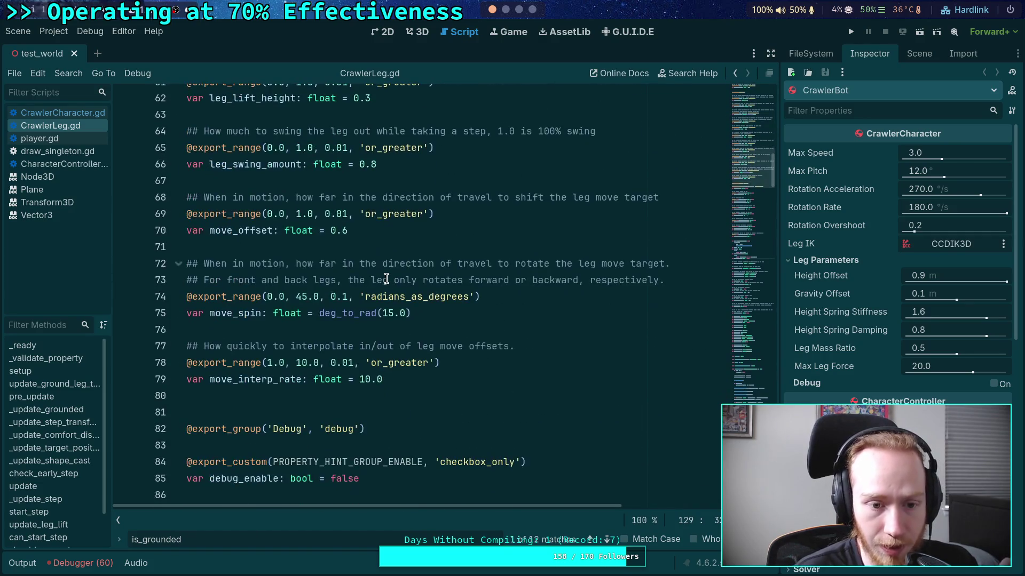
double_click(344, 280)
type("true")
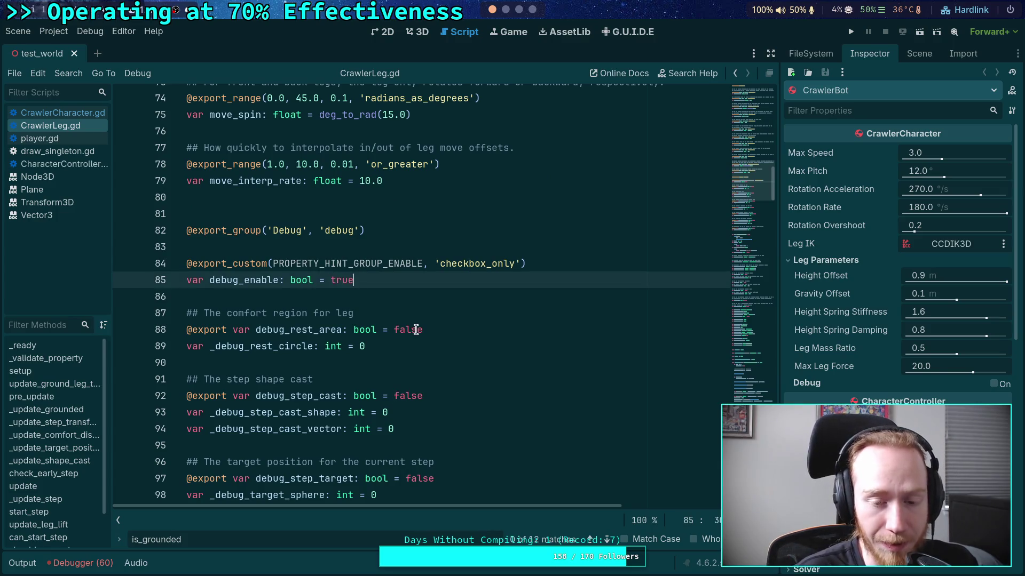
left_click(409, 331)
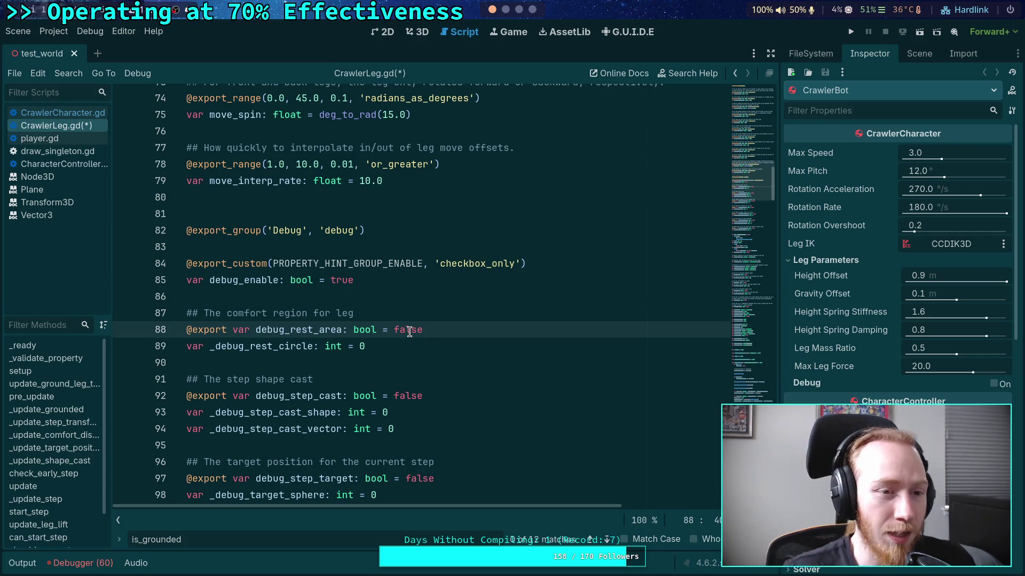
Locate the _update_target_position call and unfold that function's body
scroll(560, 316, "down", 15)
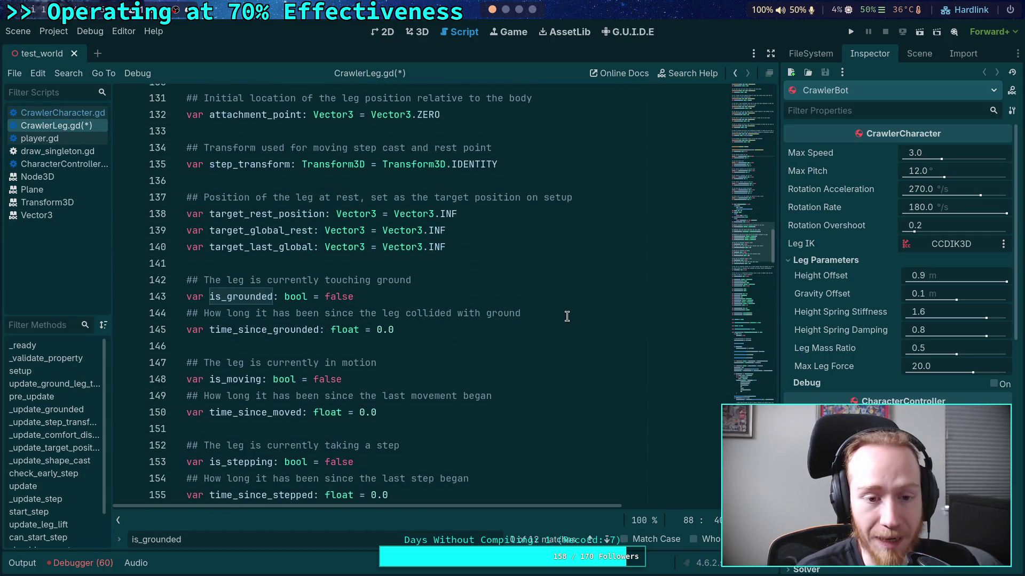
scroll(566, 316, "down", 8)
scroll(566, 316, "down", 10)
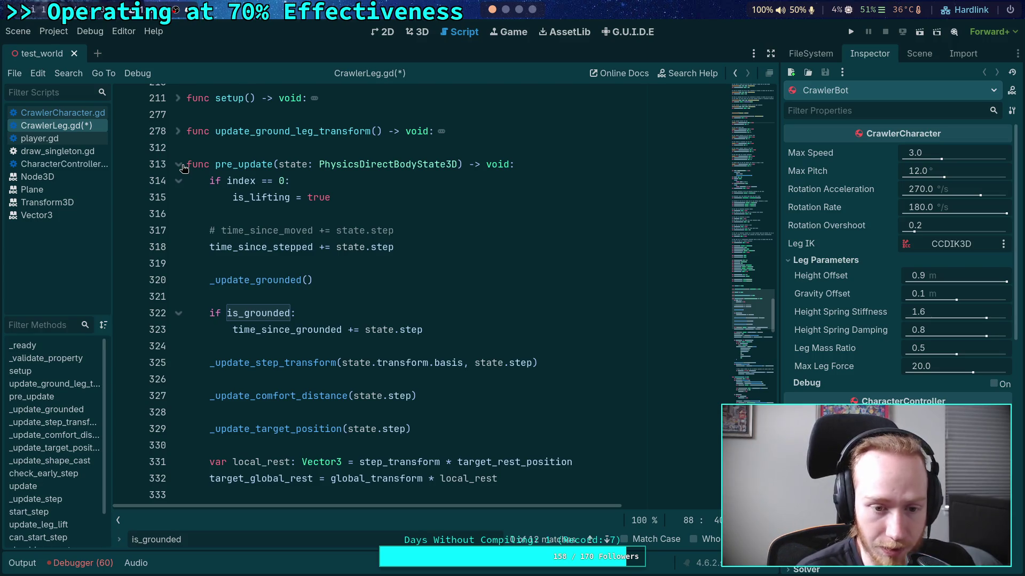
scroll(183, 168, "down", 5)
left_click(261, 169)
double_click(266, 182)
scroll(390, 317, "down", 15)
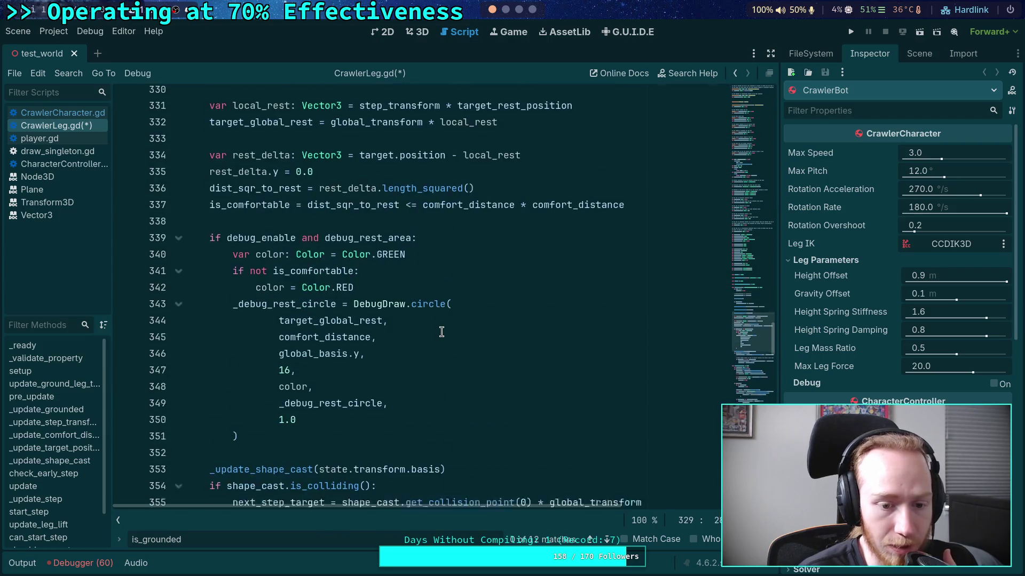
scroll(390, 317, "down", 7)
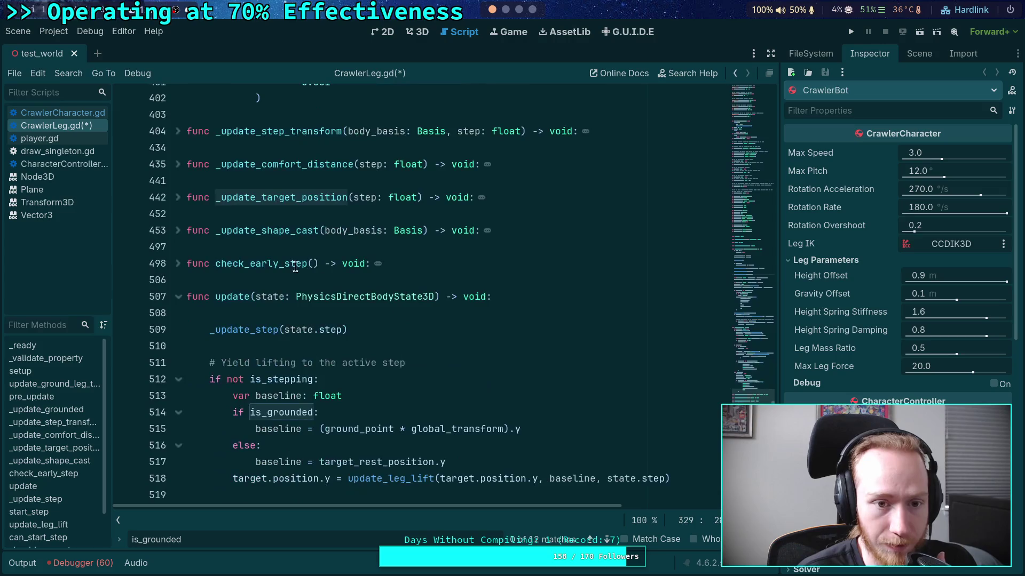
left_click(177, 197)
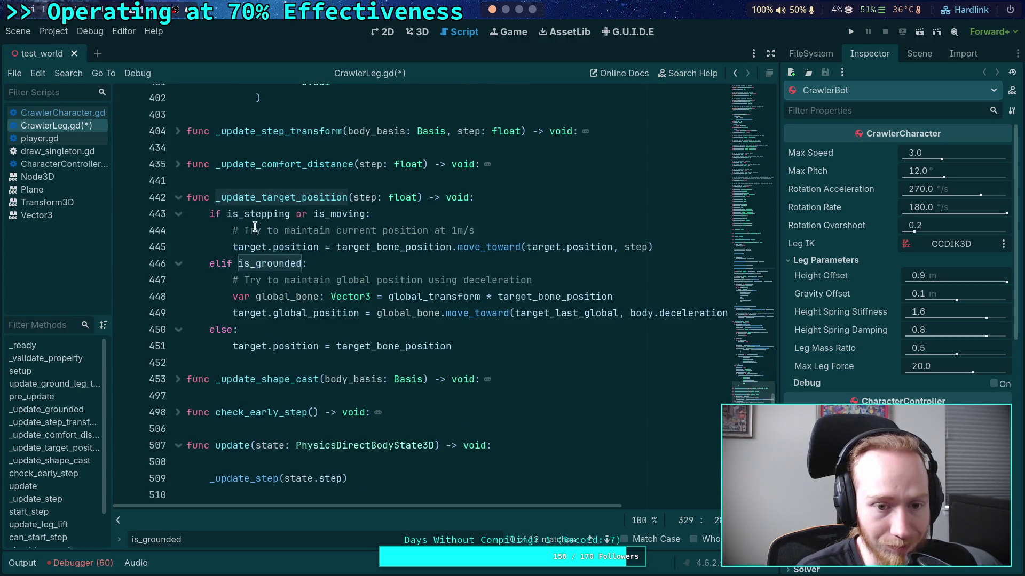
Append 'or is_lifting' to the line 443 condition and save CrawlerLeg.gd
left_click(365, 213)
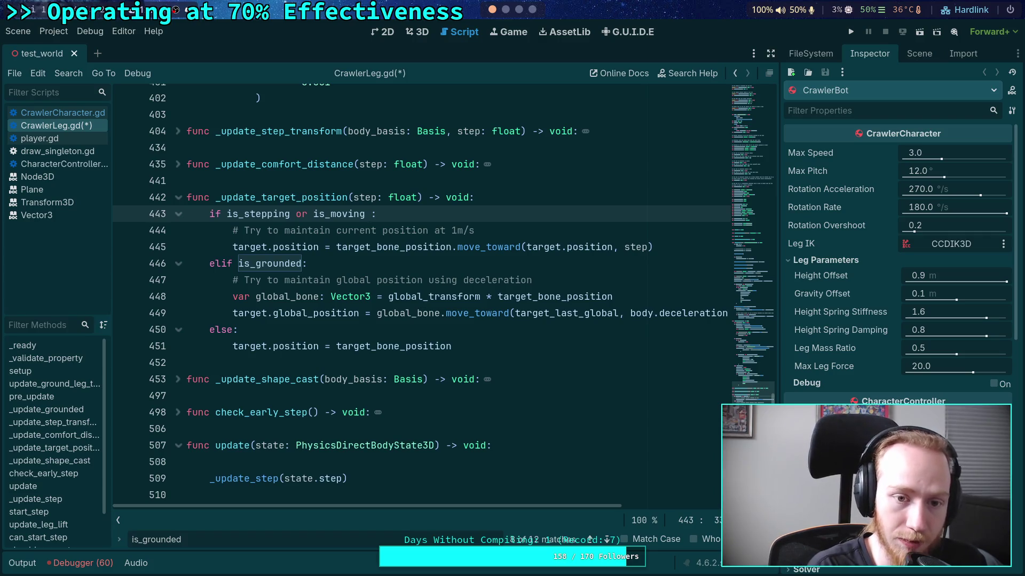
type("or is_lif")
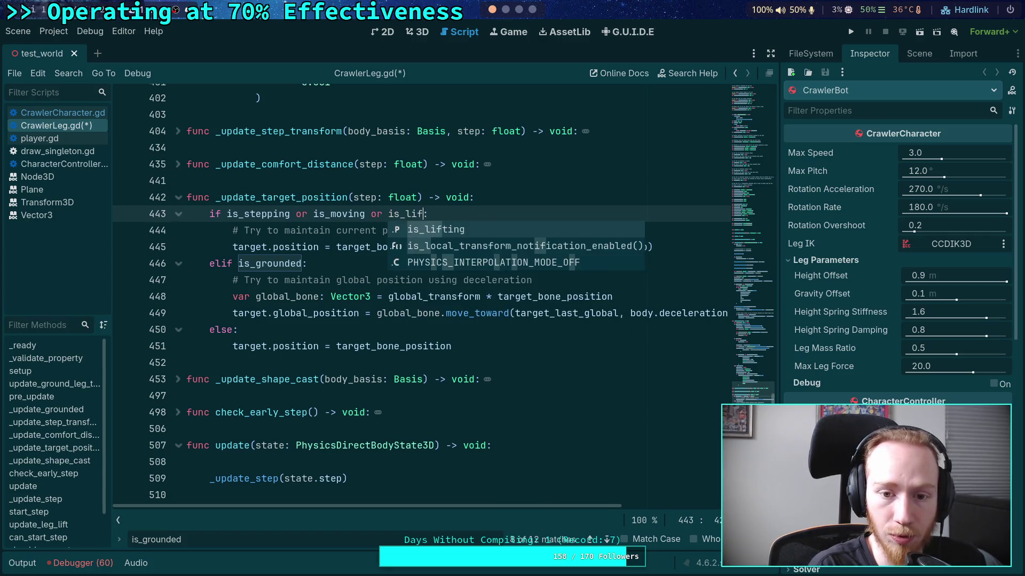
key("Return")
key("ctrl+s")
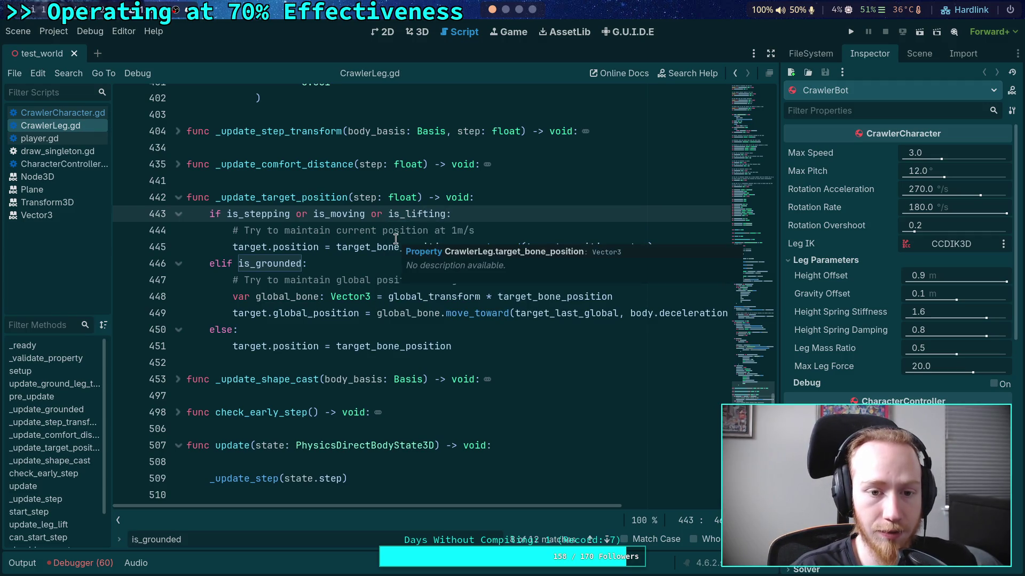
Check the following lines of the function and launch the game to test the crawler
left_click(331, 262)
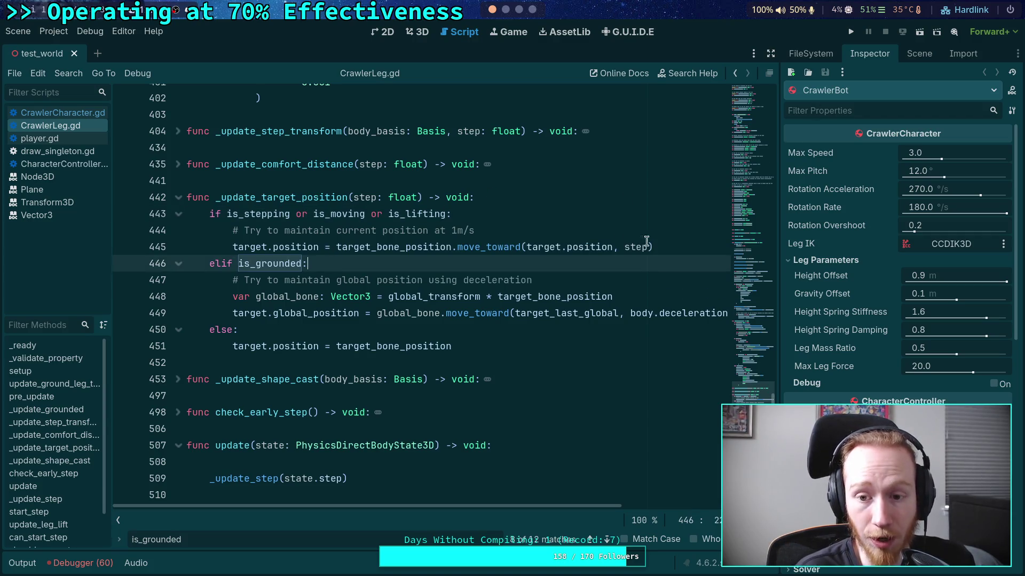
left_click(330, 230)
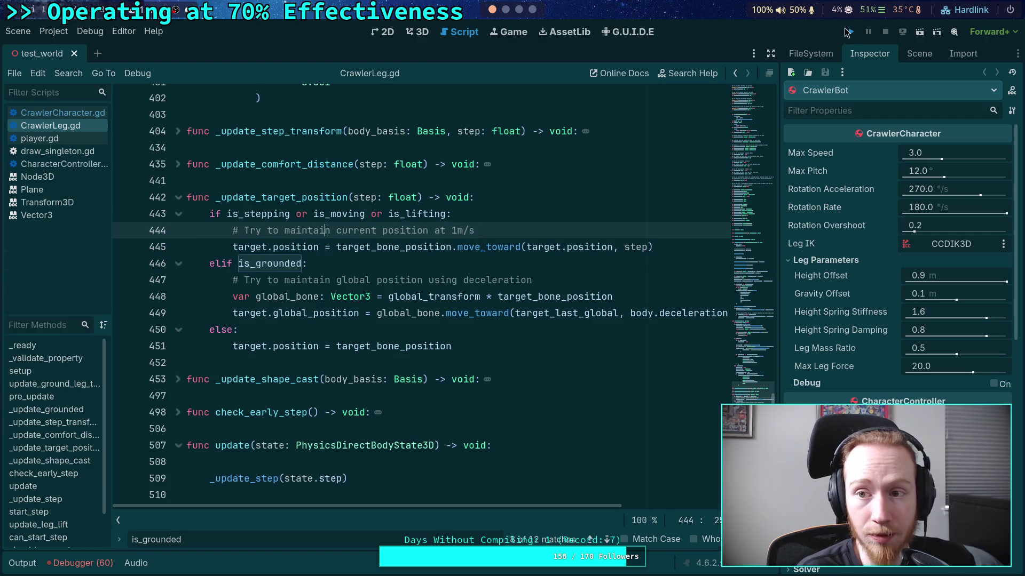
left_click(847, 32)
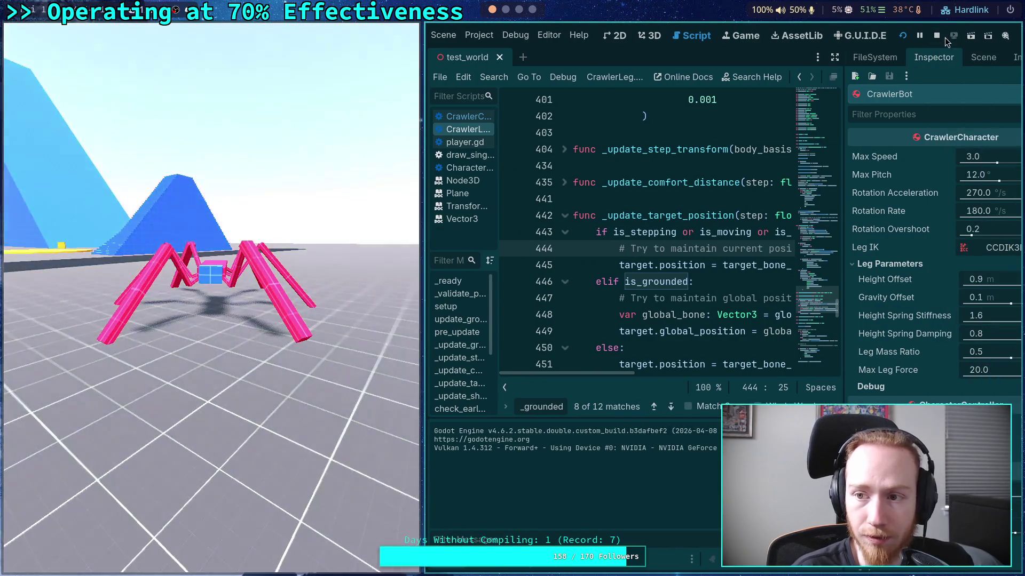
Watch the spider crawler walk around the test world, then stop the game
left_click(938, 36)
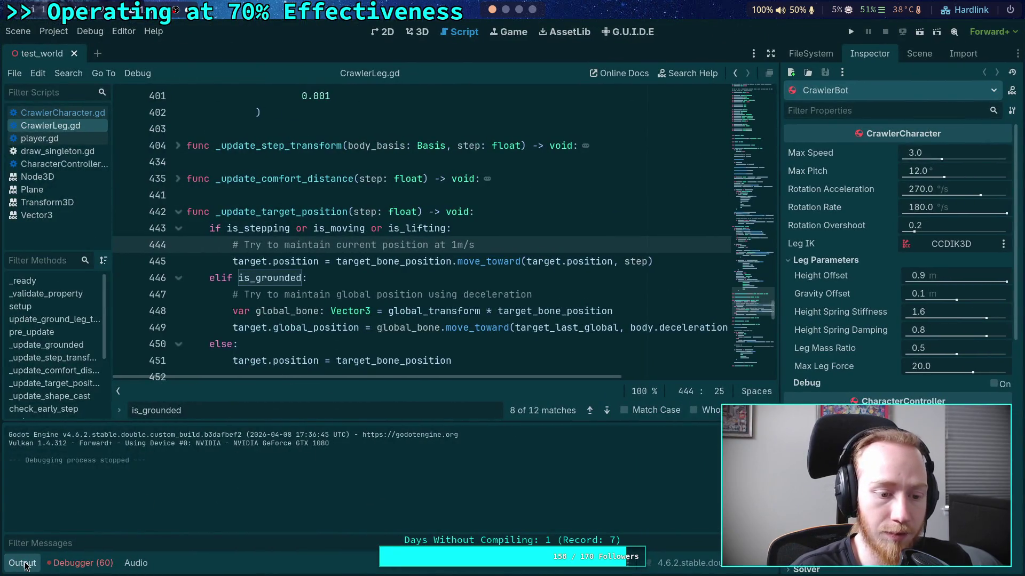
left_click(23, 564)
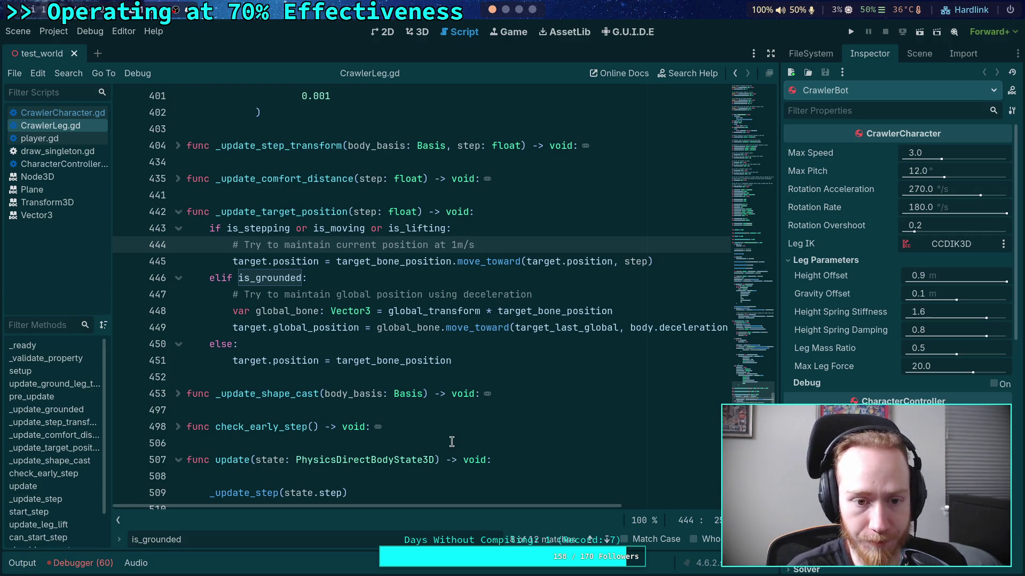
scroll(442, 440, "down", 5)
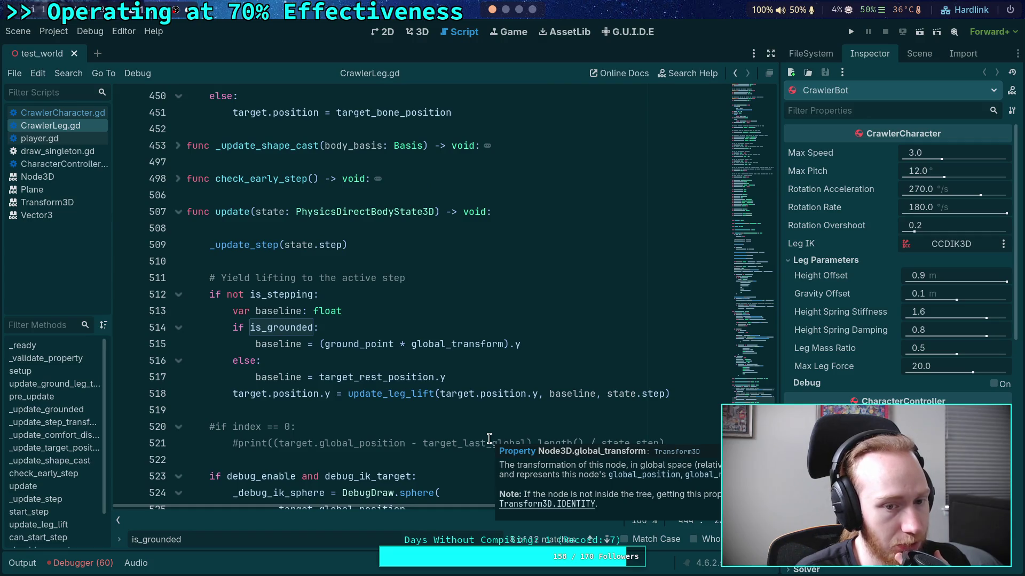
left_click(179, 212)
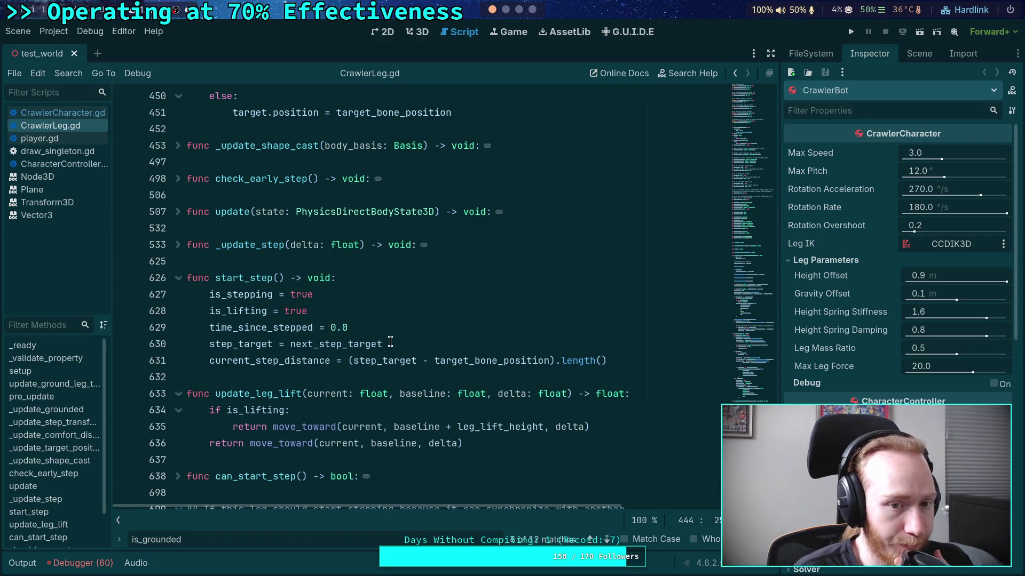
scroll(238, 261, "up", 2)
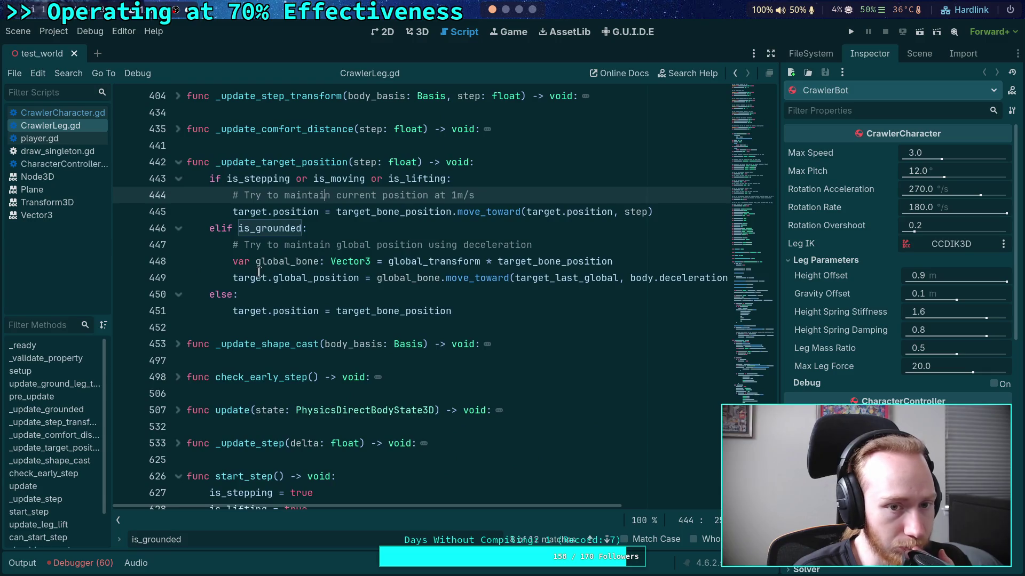
scroll(288, 287, "up", 3)
scroll(213, 305, "down", 5)
left_click(178, 311)
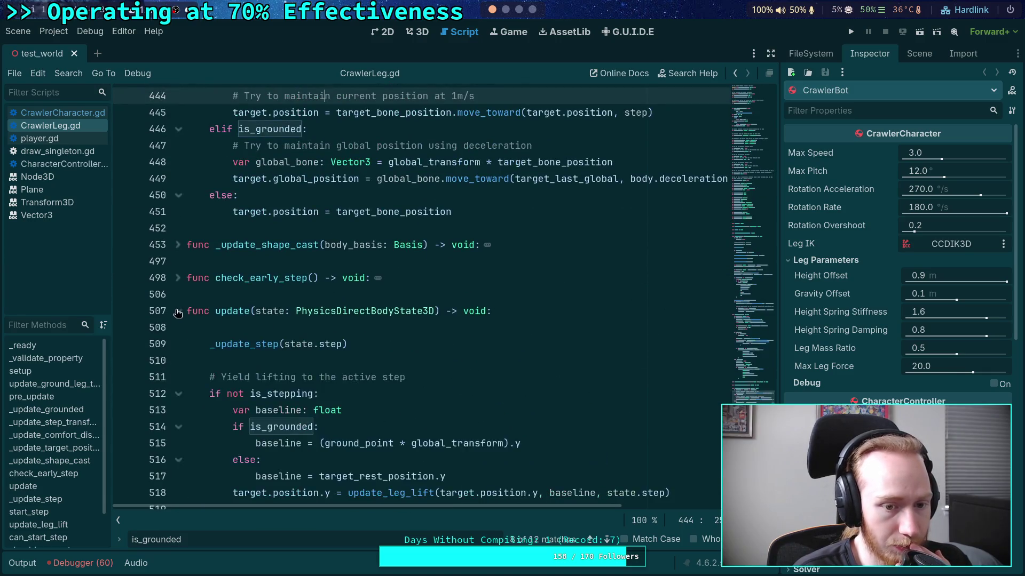
scroll(345, 310, "down", 5)
scroll(344, 309, "up", 2)
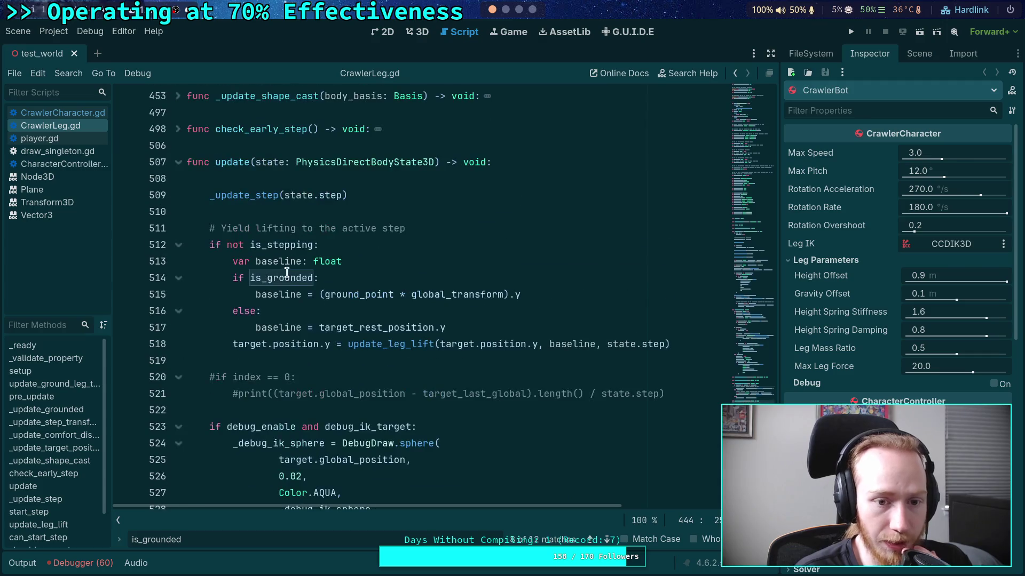
double_click(286, 277)
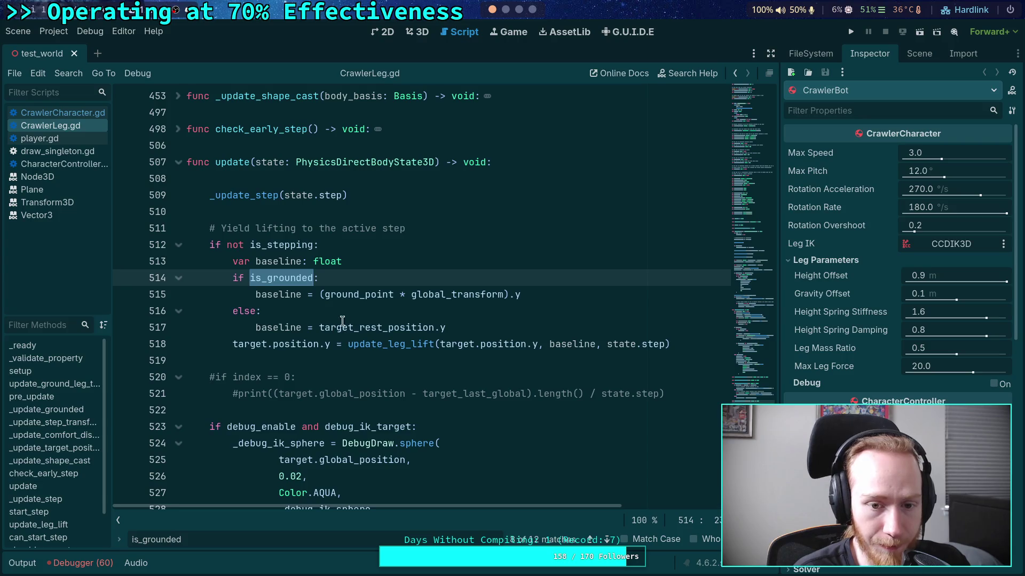
double_click(343, 297)
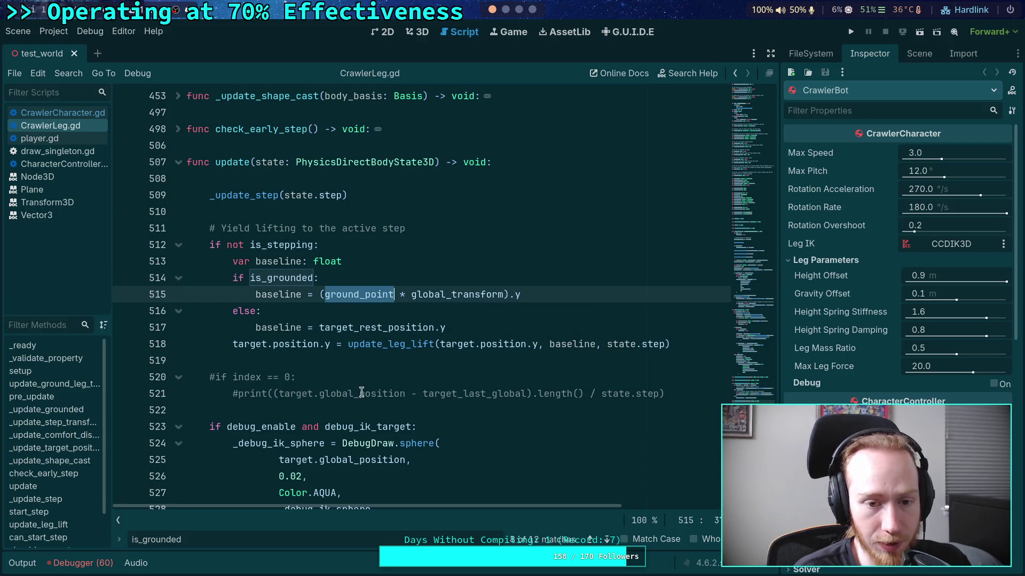
double_click(358, 327)
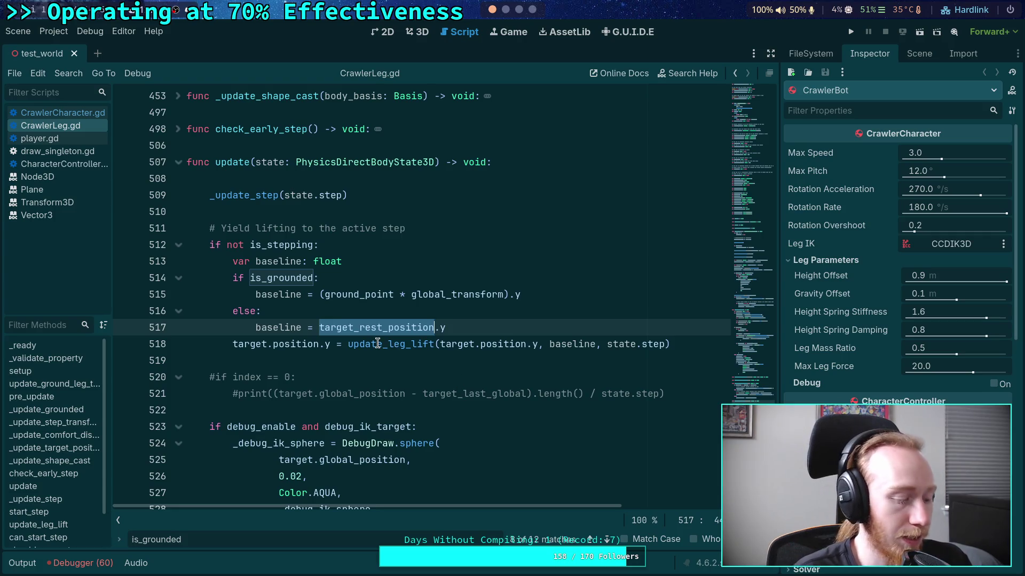
left_click(256, 311)
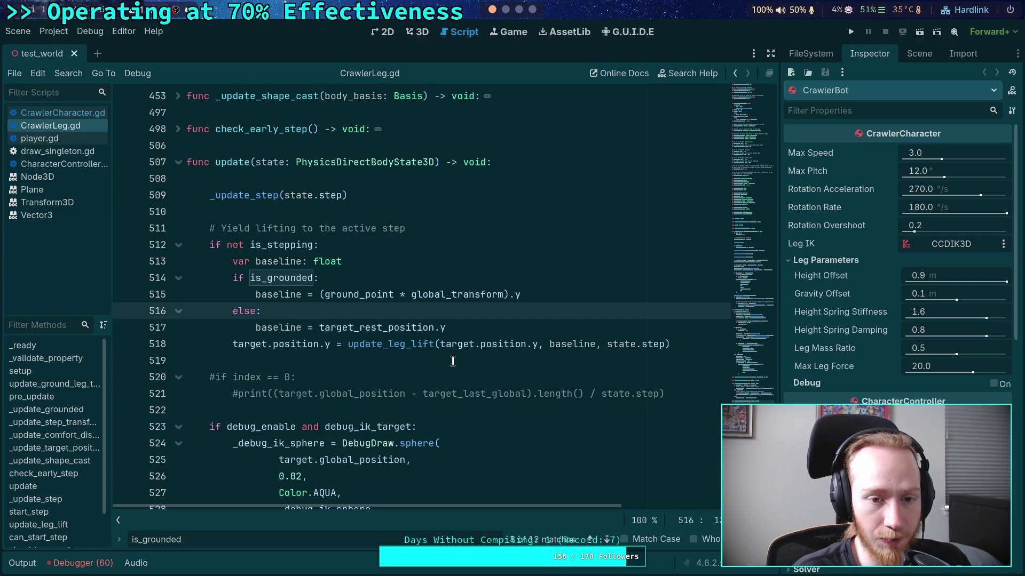
Rewrite the else on line 516 as 'elif shape_cast.is_colliding():'
key("BackSpace")
key("BackSpace")
type("if")
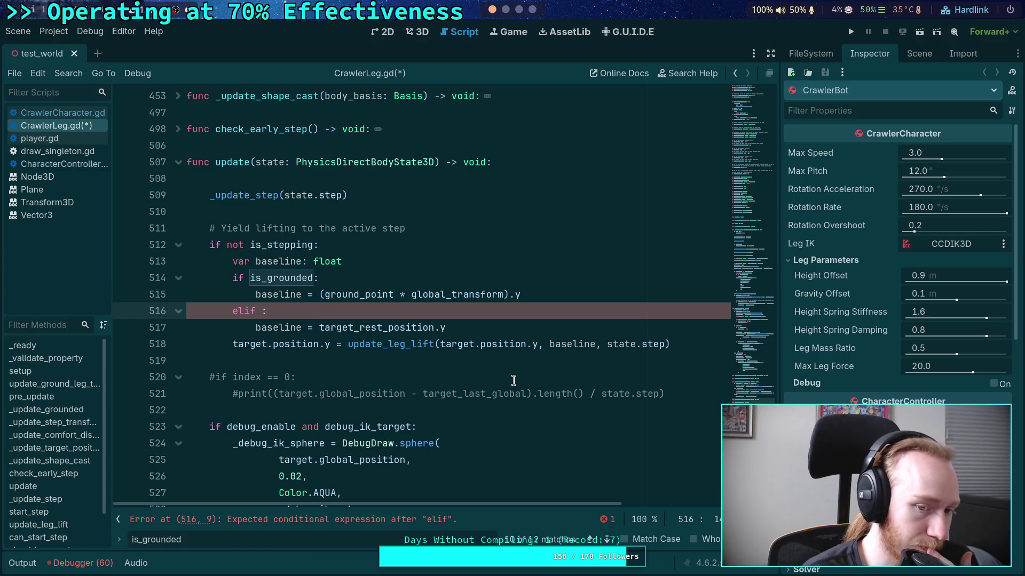
type("shap")
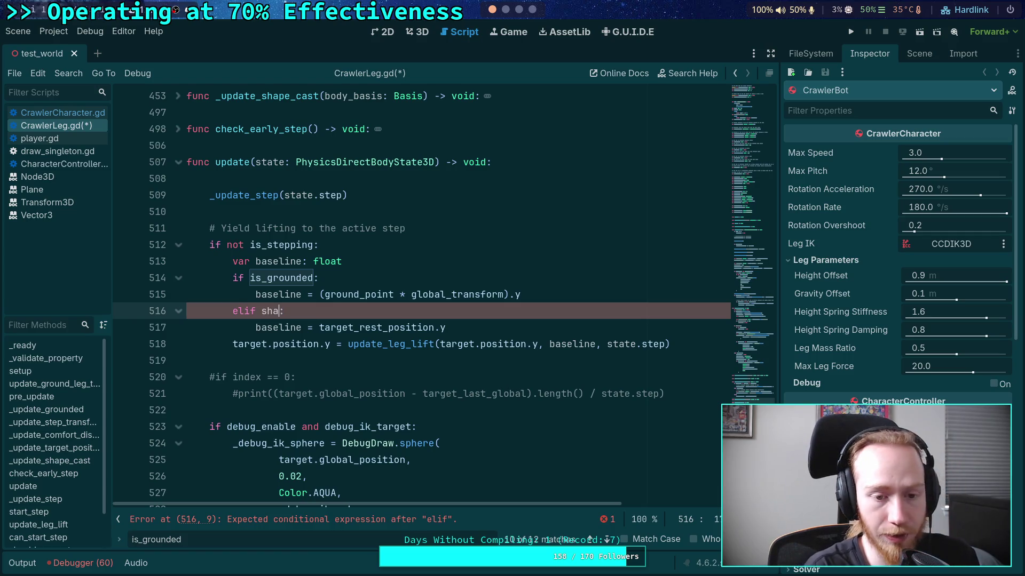
key("Return")
type(".is")
key("Return")
Re-add the else: branch and give the elif the body 'baseline = next_step_target.y'
left_click(484, 328)
key("Home")
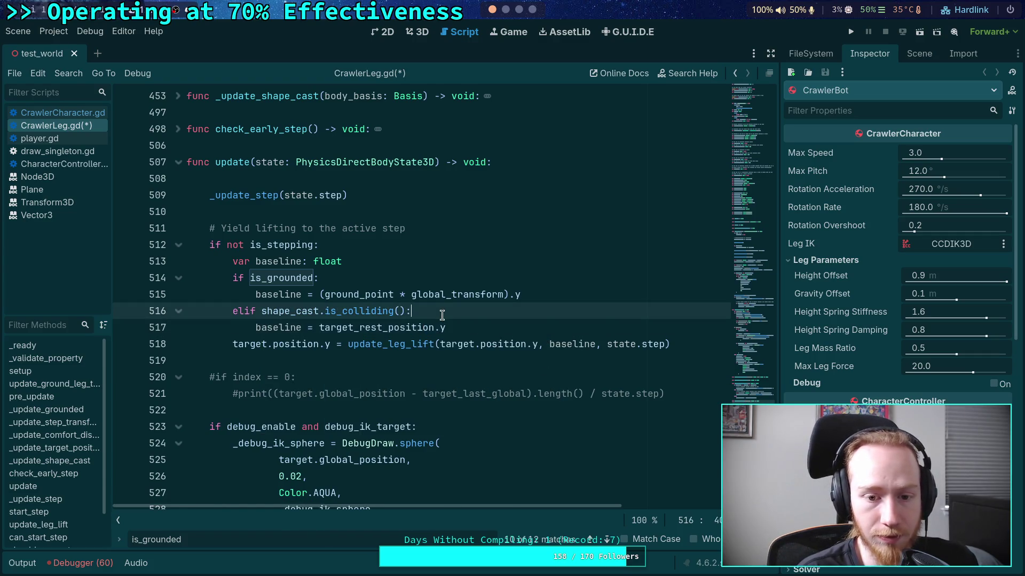
key("Return")
key("Up")
key("BackSpace")
type("else:")
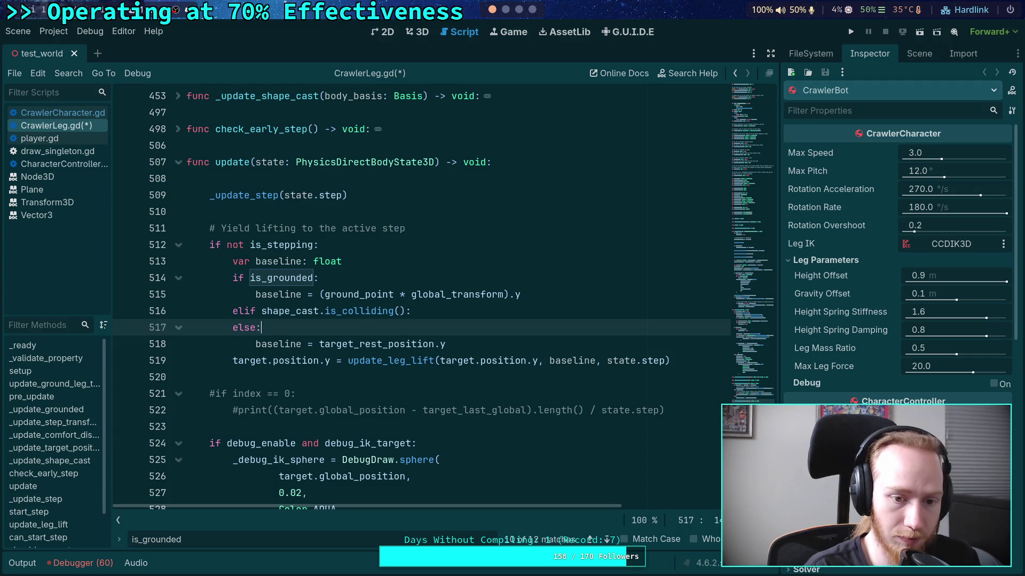
key("Up")
key("End")
key("Return")
type("base")
key("Return")
type("= ")
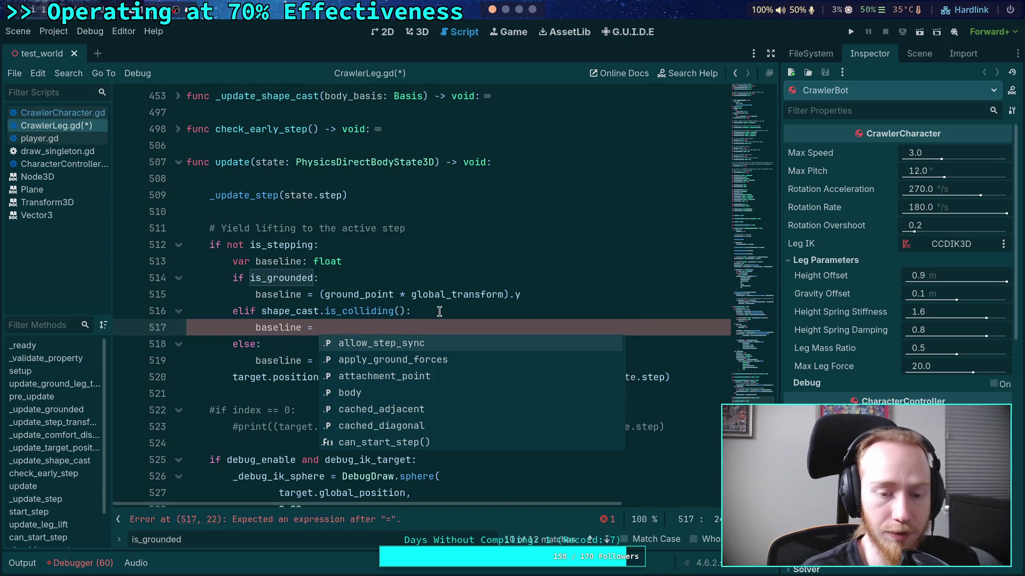
type("next")
key("Return")
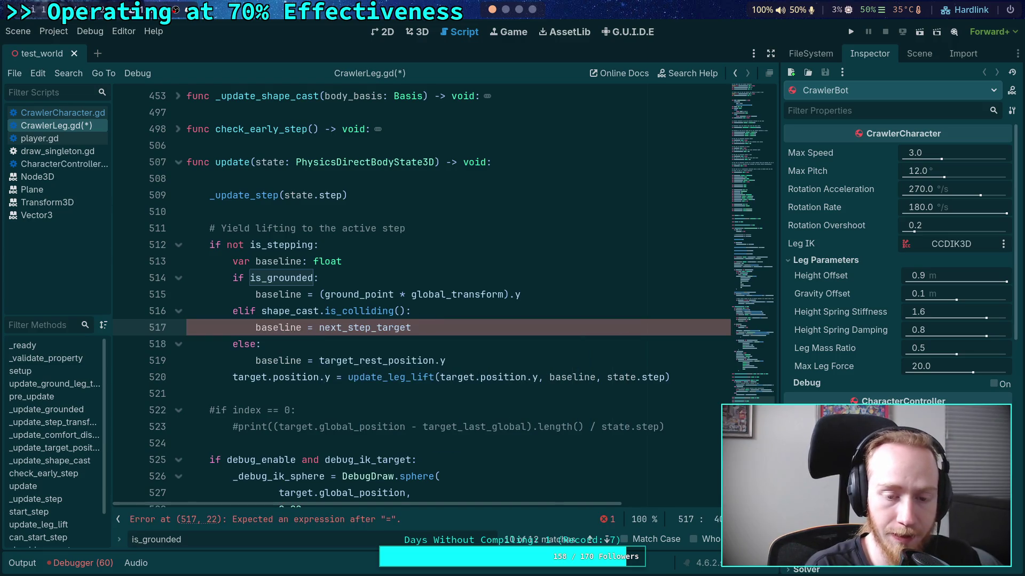
type(".y")
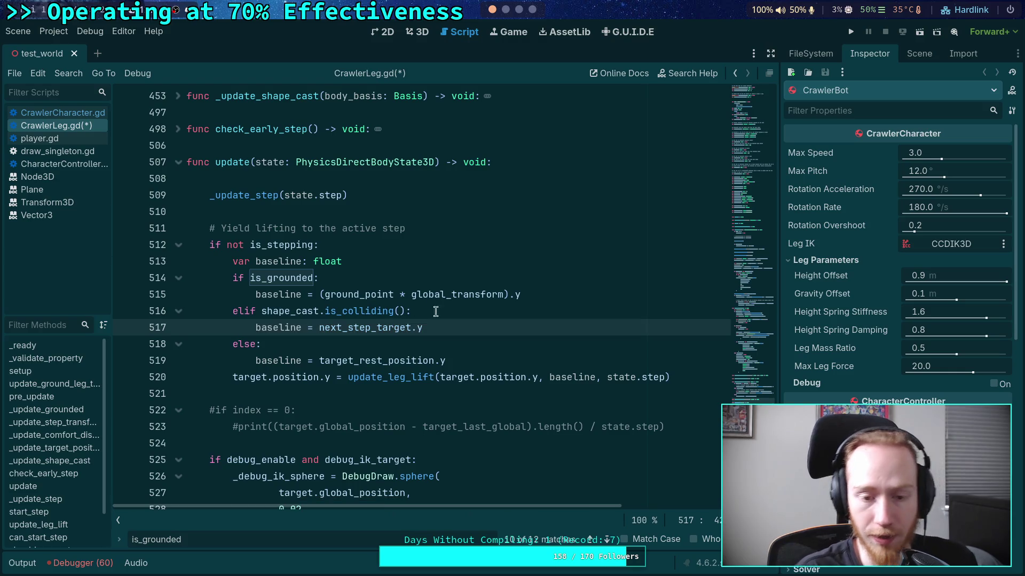
Search the script for other uses of next_step_target
double_click(359, 324)
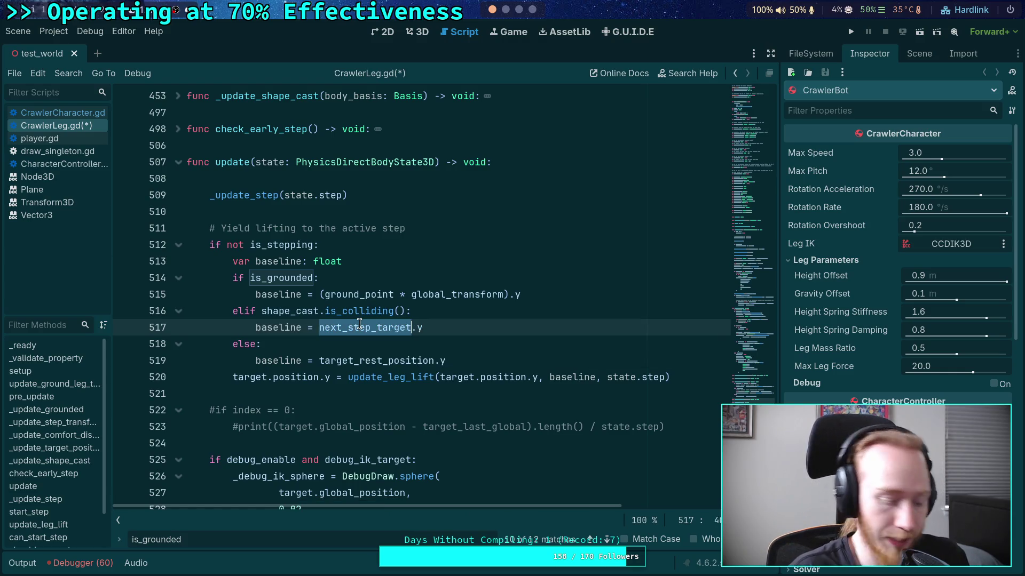
key("ctrl+f")
left_click(608, 540)
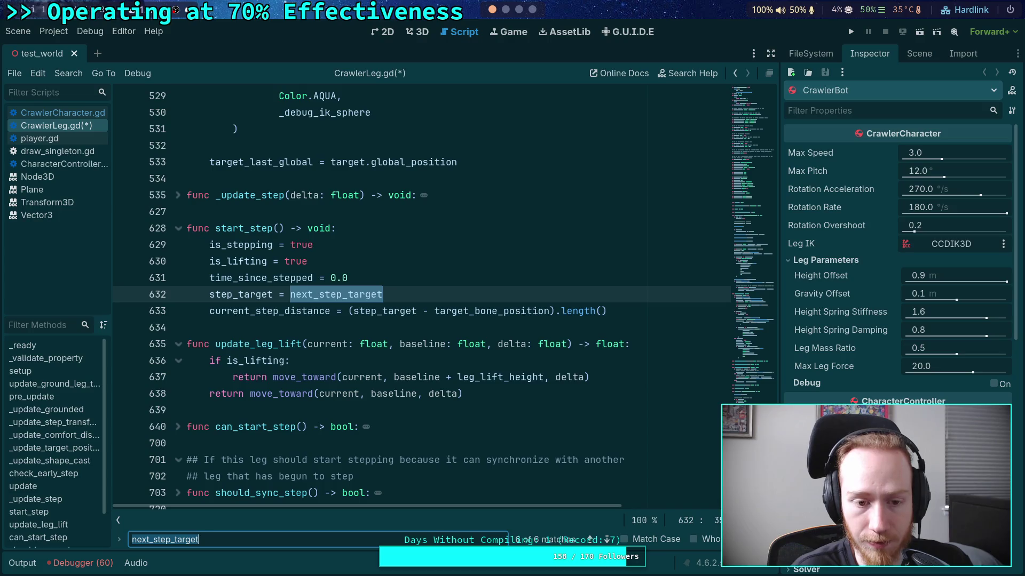
Check where next_step_target is declared and computed, then run the game, watch the crawler, and stop it
left_click(607, 540)
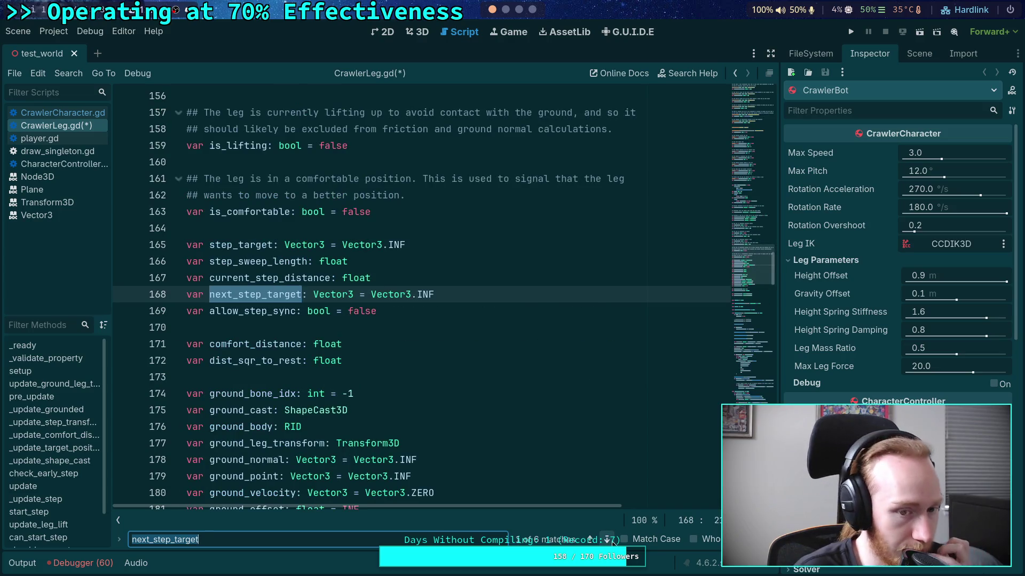
left_click(608, 540)
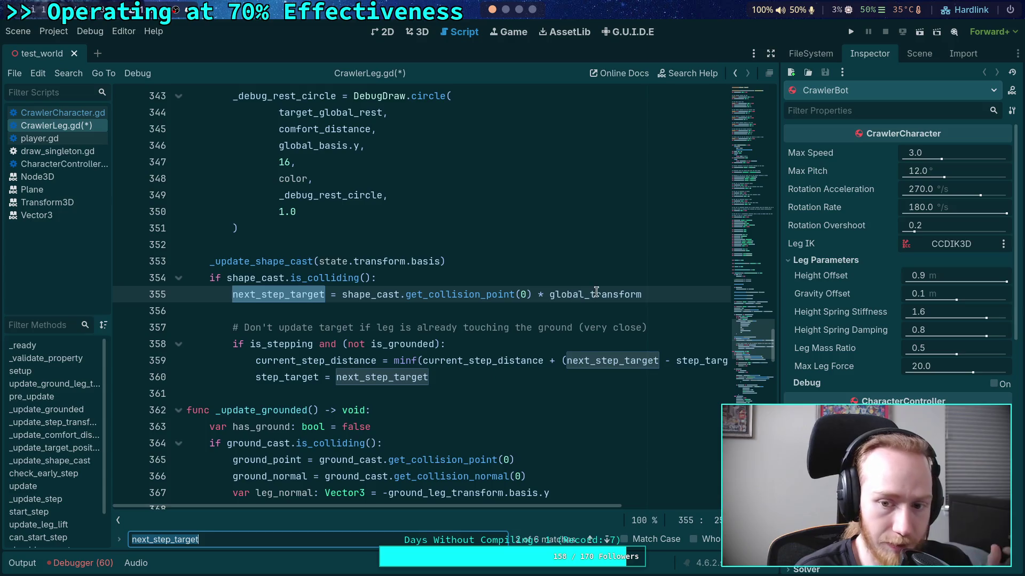
left_click(849, 31)
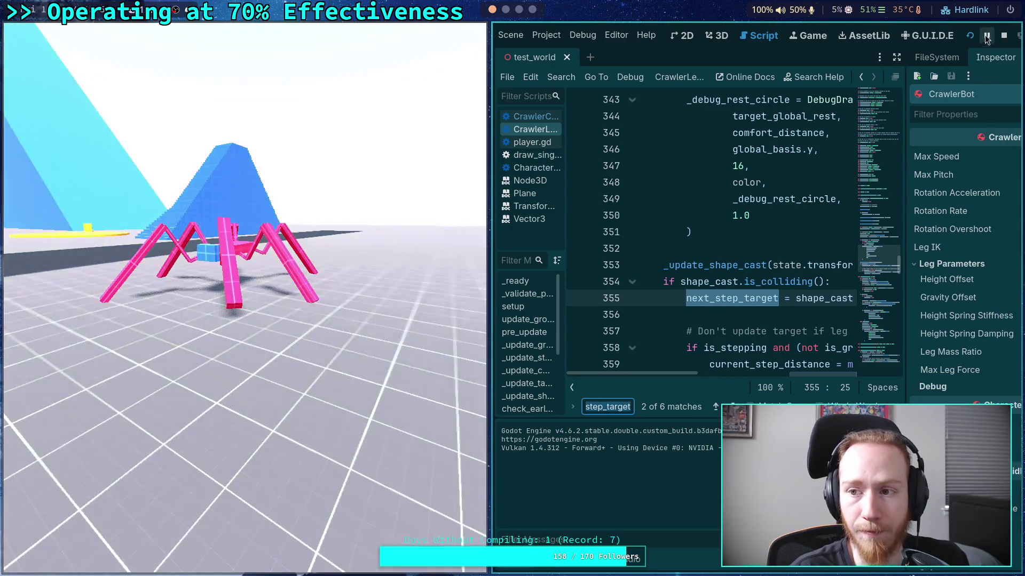
left_click(1004, 35)
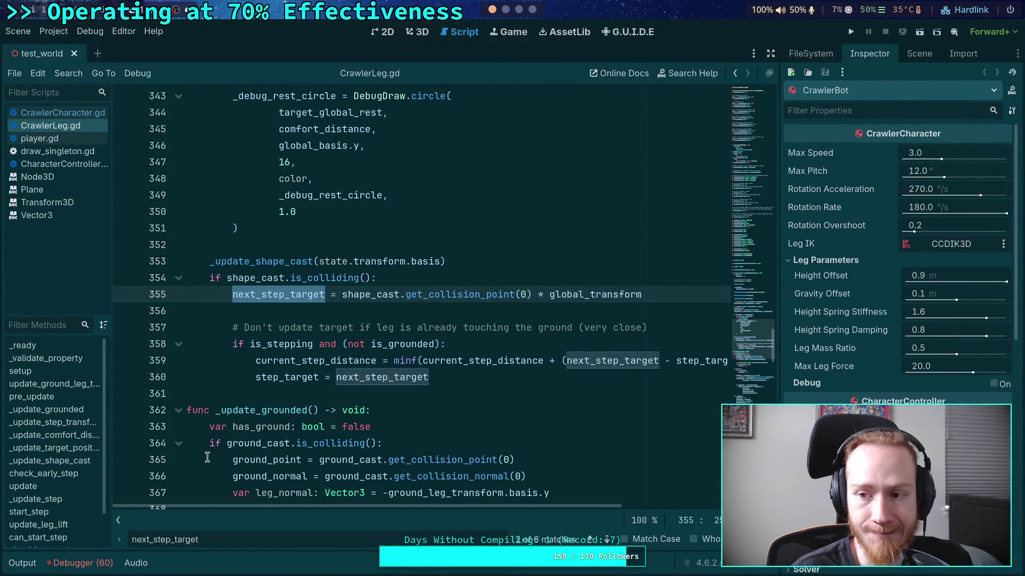
scroll(207, 457, "up", 4)
left_click_drag(752, 337, 752, 139)
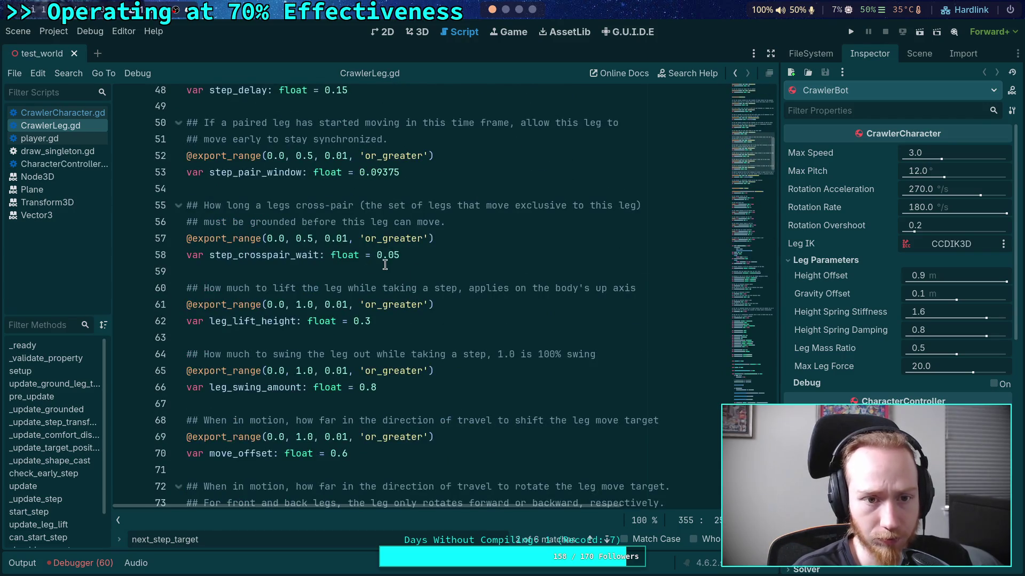
left_click(386, 321)
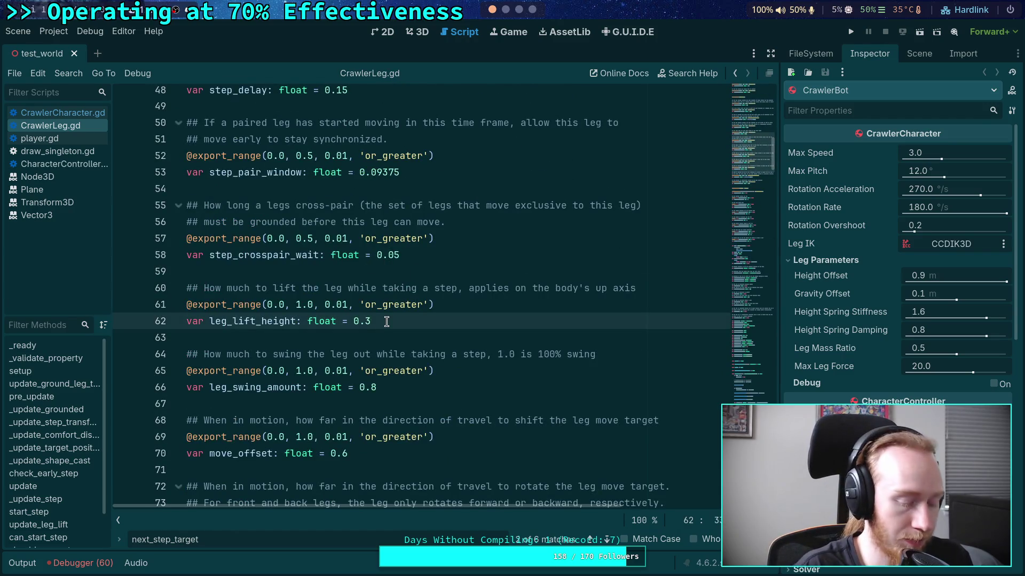
left_click(918, 55)
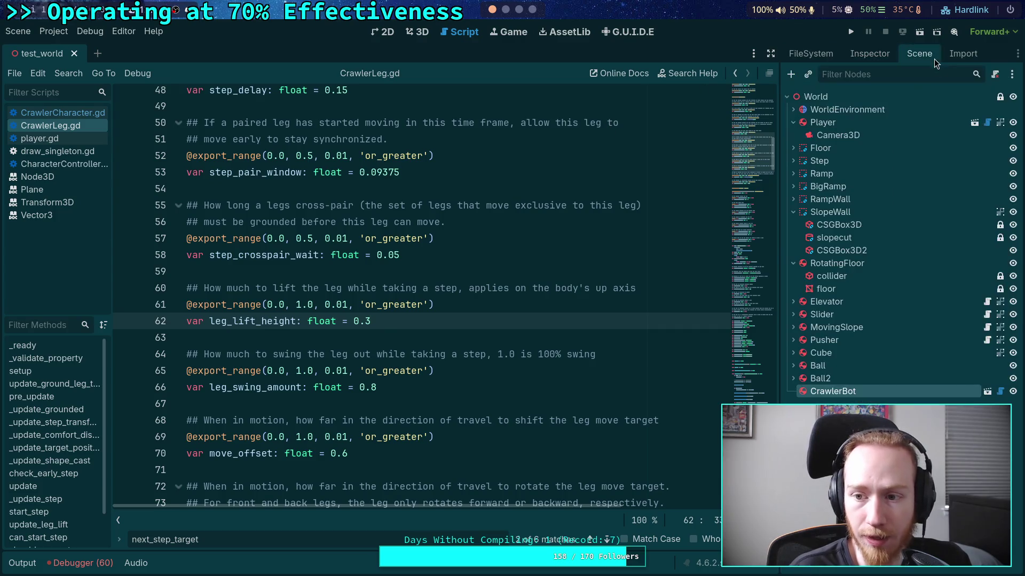
left_click(987, 391)
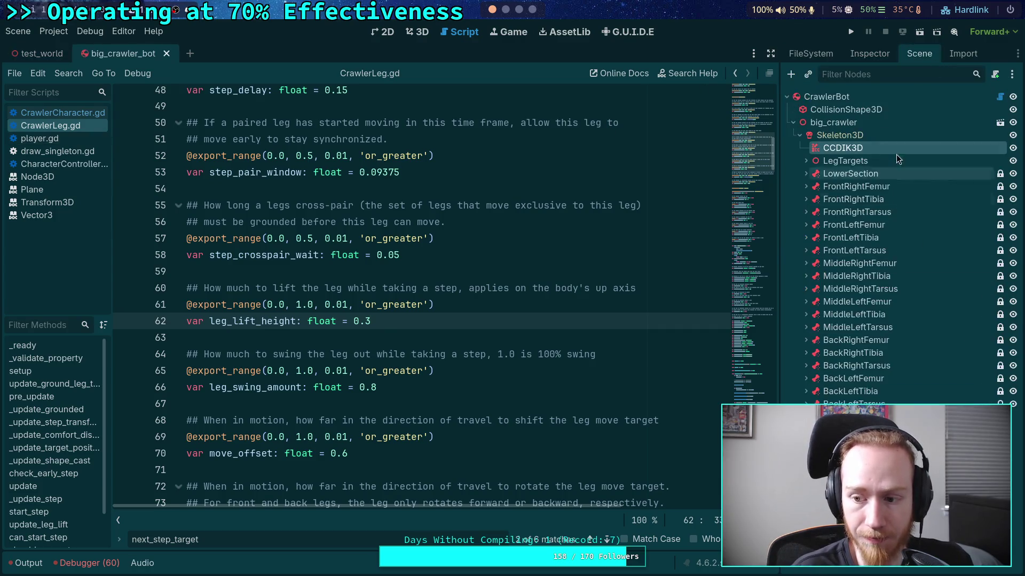
left_click(870, 160)
left_click(806, 161)
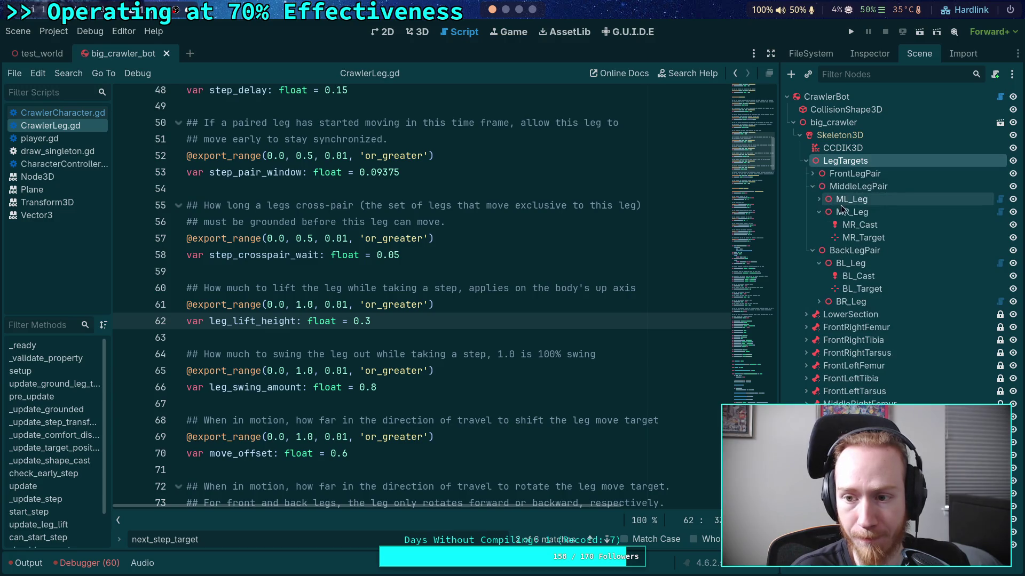
left_click(812, 173)
left_click(850, 186)
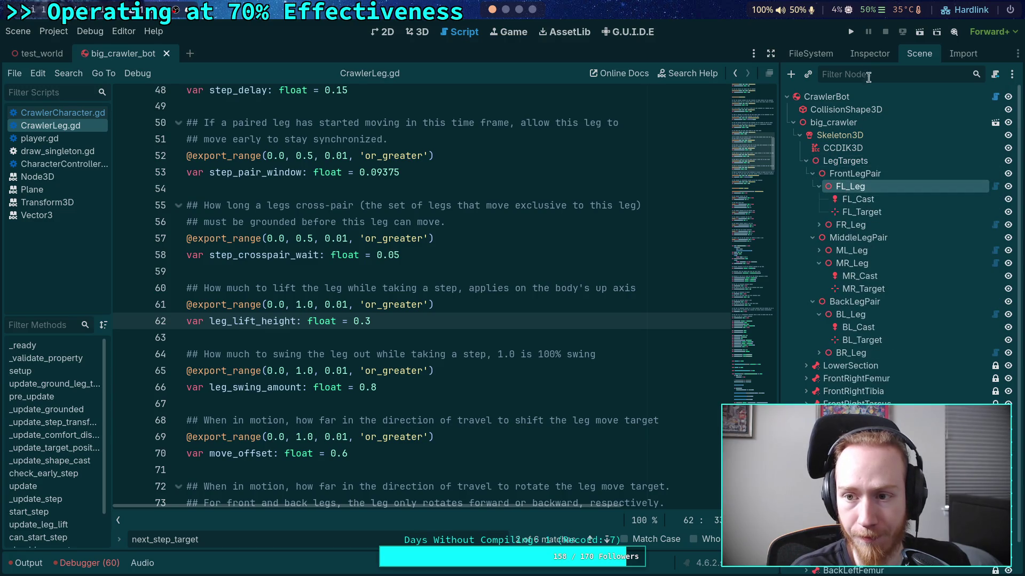
left_click(868, 55)
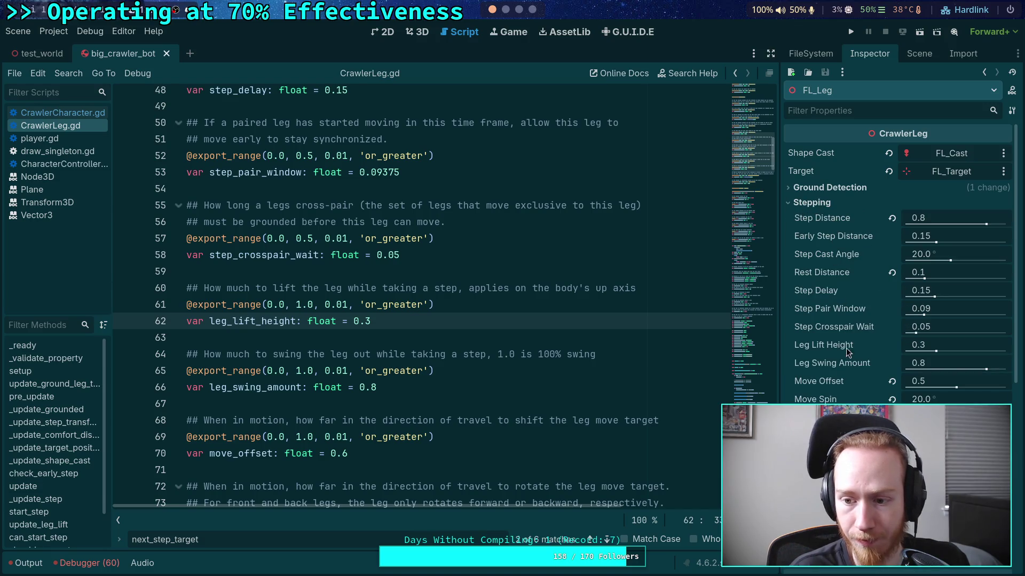
left_click(166, 53)
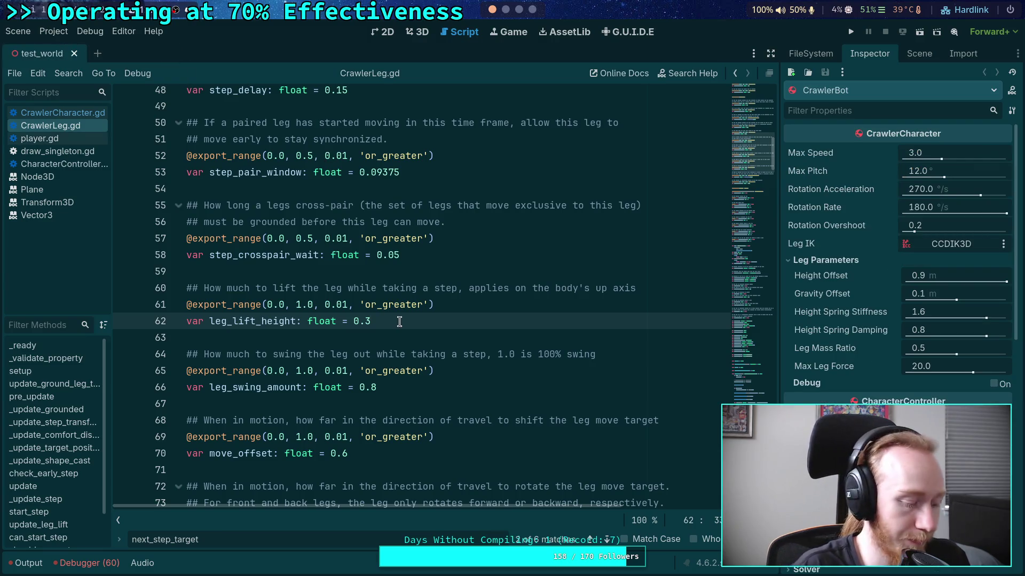
key("BackSpace")
type("4")
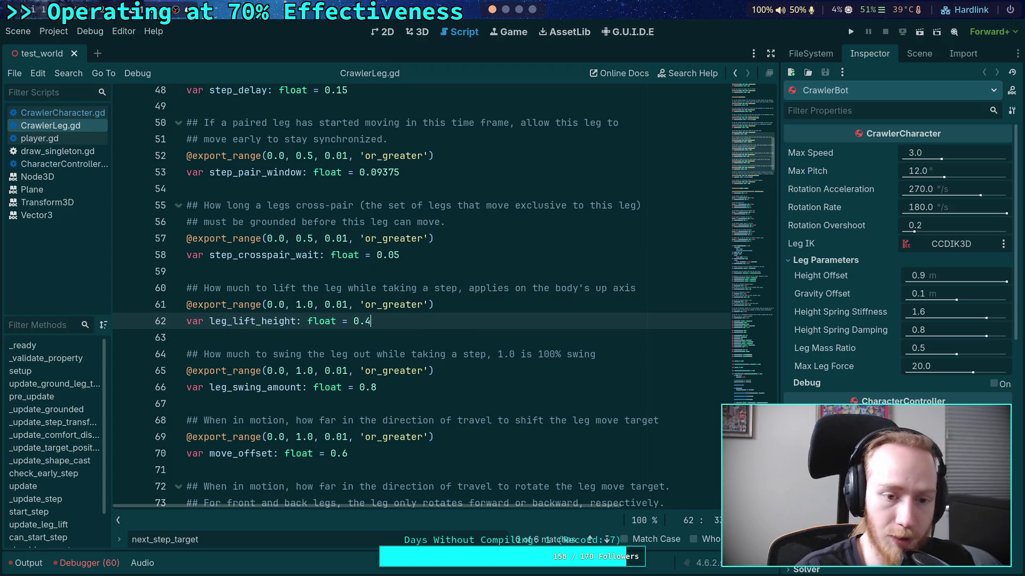
key("F5")
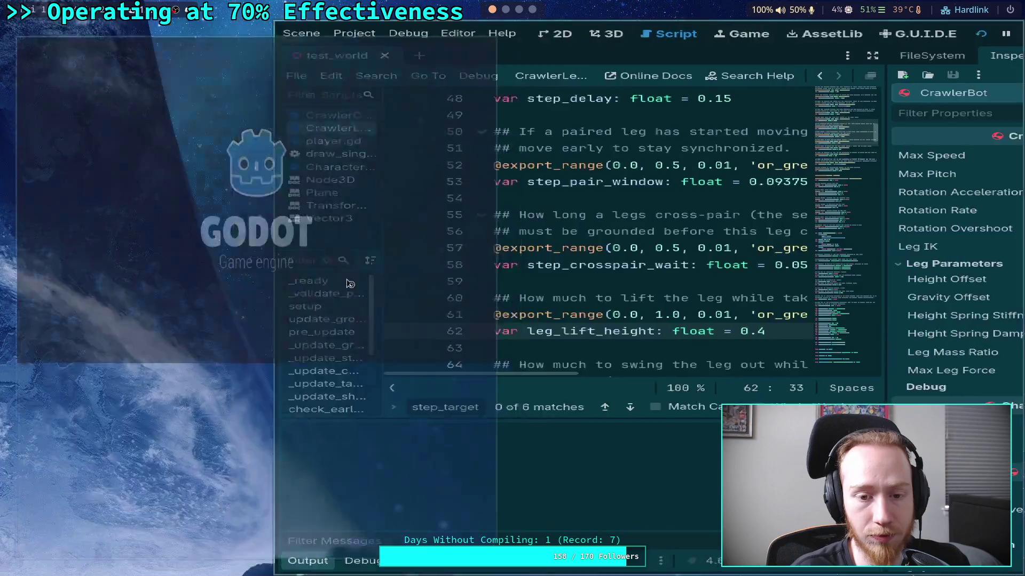
key("w")
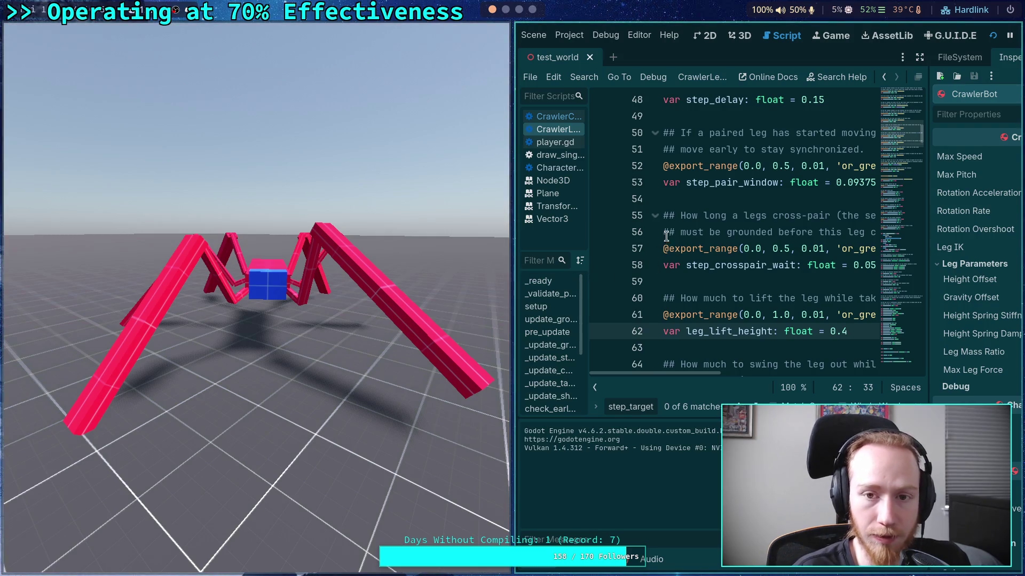
left_click(993, 35)
key("F8")
type("next_")
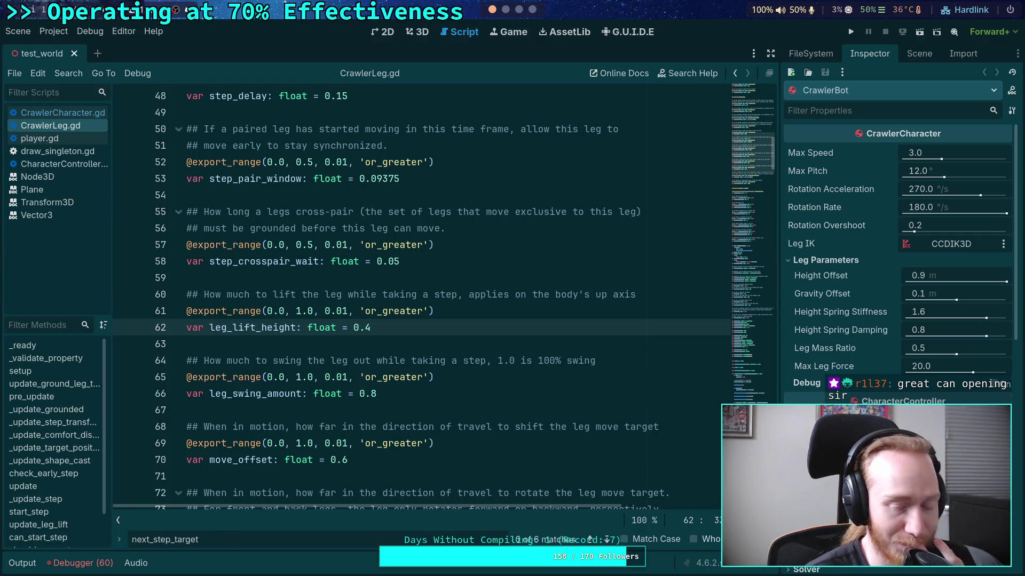
Glance at CrawlerCharacter.gd, then return to CrawlerLeg.gd at the is_lifting declaration near line 159
key("Escape")
left_click(323, 414)
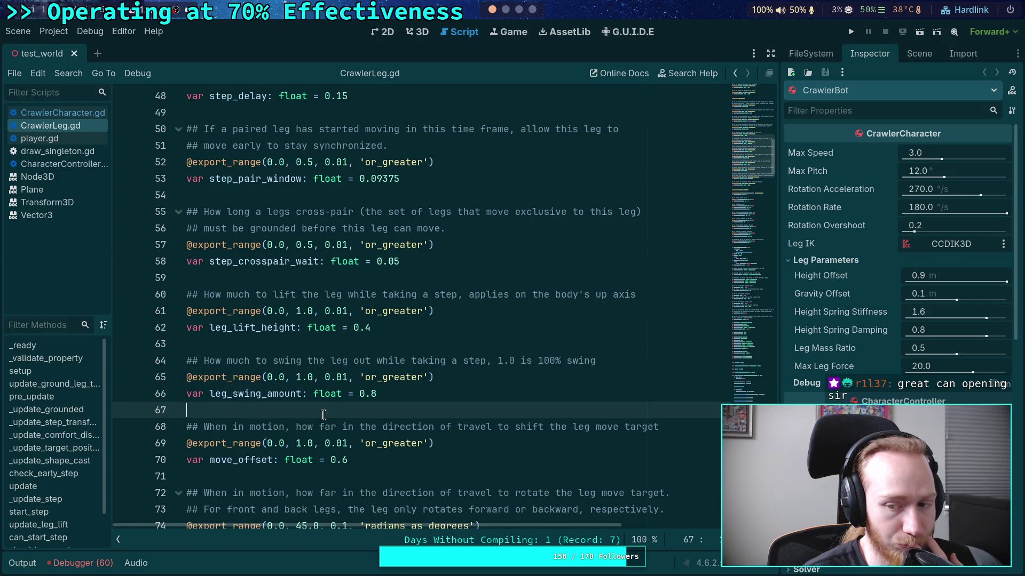
left_click_drag(763, 266, 768, 386)
scroll(776, 372, "up", 2)
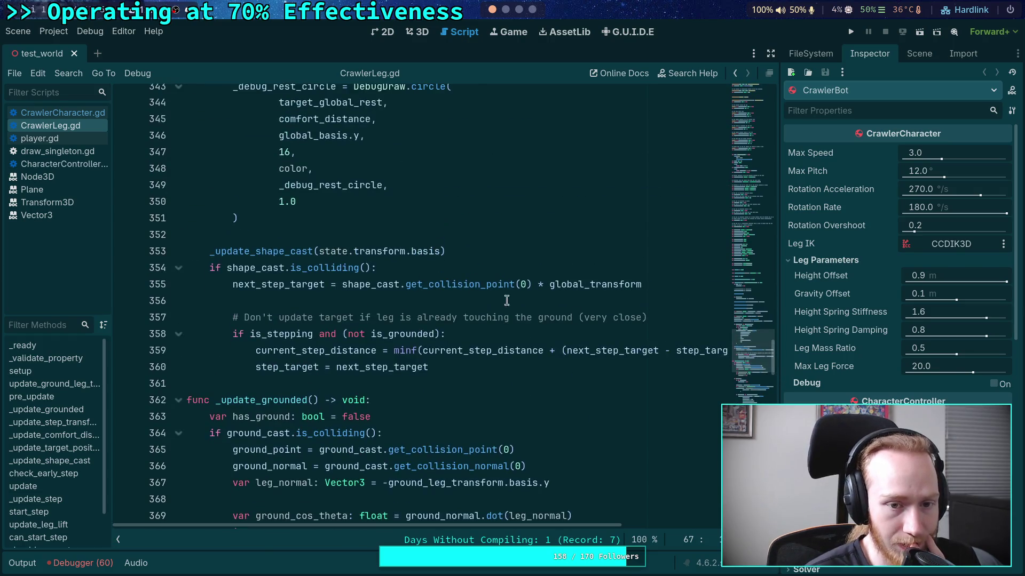
left_click(62, 112)
scroll(414, 305, "down", 4)
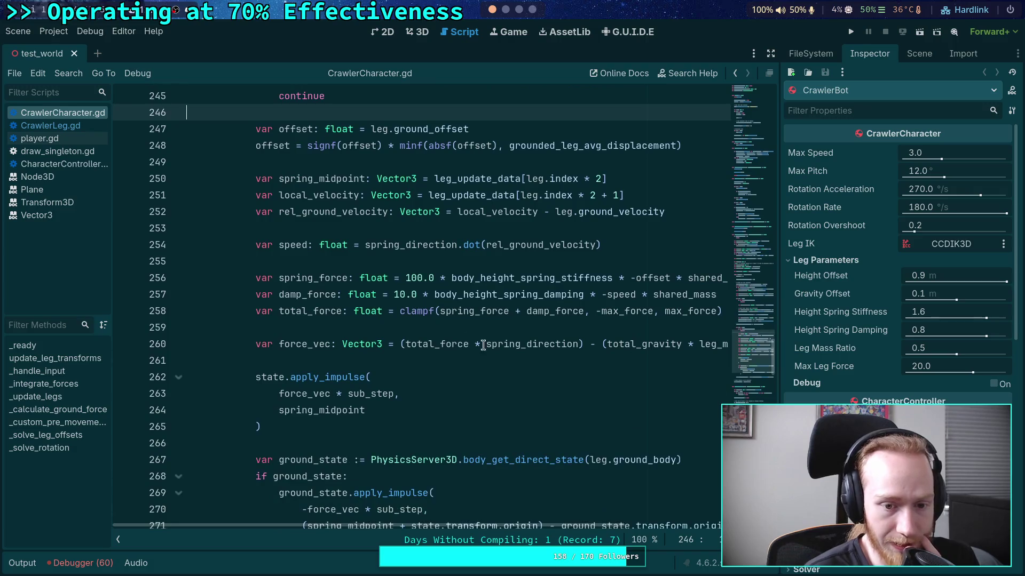
scroll(483, 347, "up", 4)
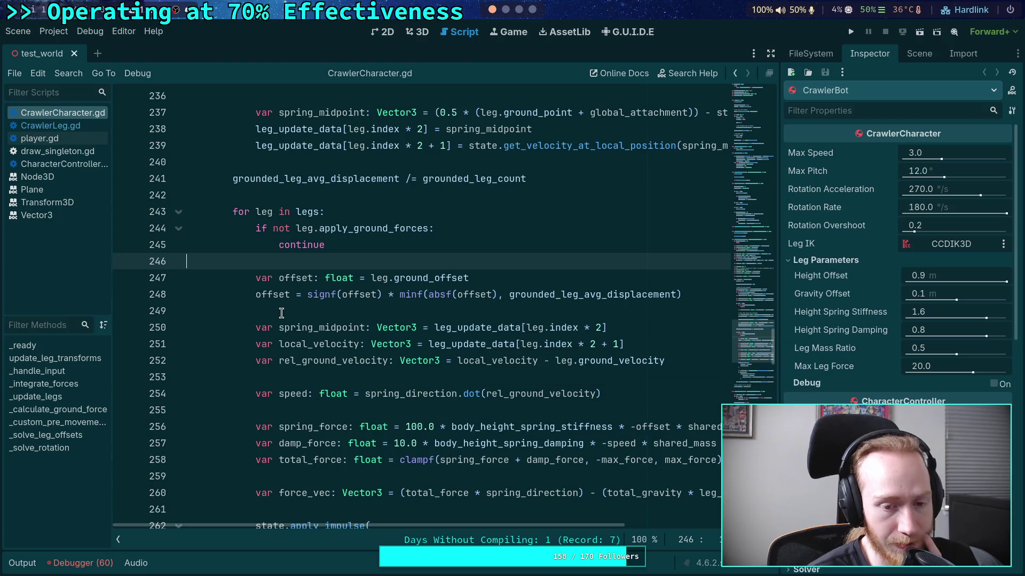
left_click(55, 128)
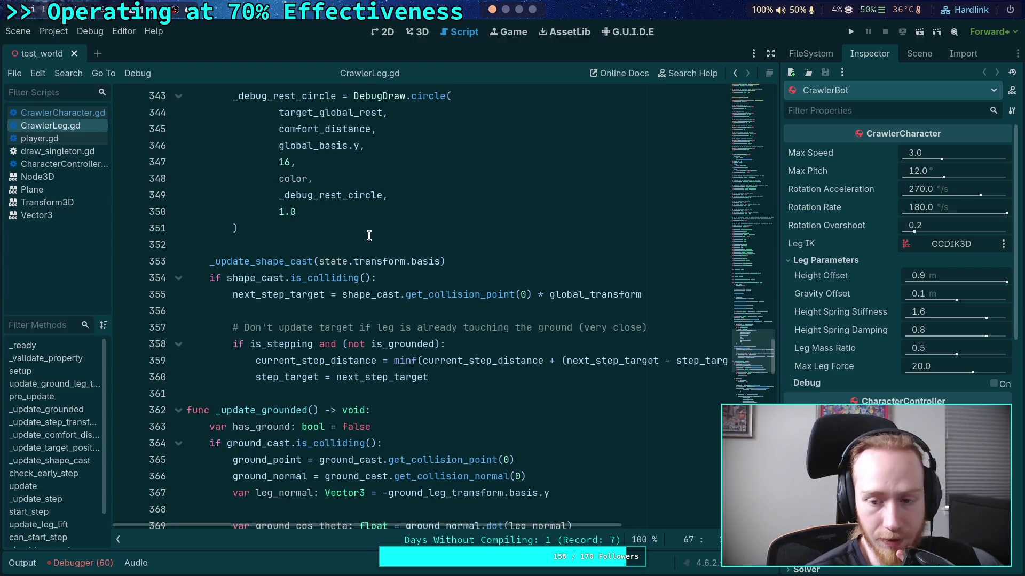
mouse_move(748, 344)
left_mouse_down()
mouse_move(787, 159)
mouse_move(777, 185)
mouse_move(785, 250)
left_mouse_up()
left_click(455, 342)
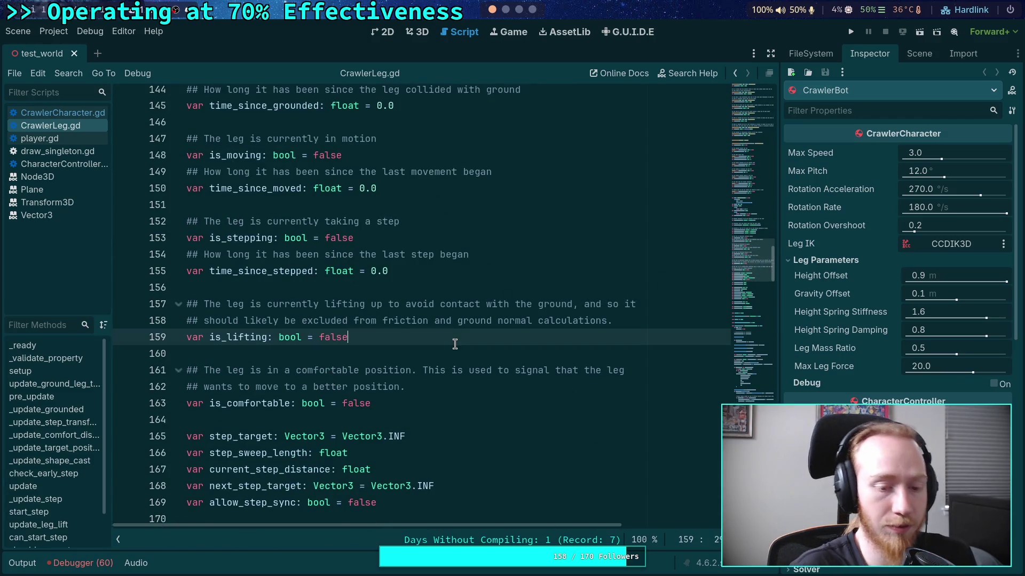
Declare 'var force_lifting: bool = false' below is_lifting
key("Return")
type("var force_le")
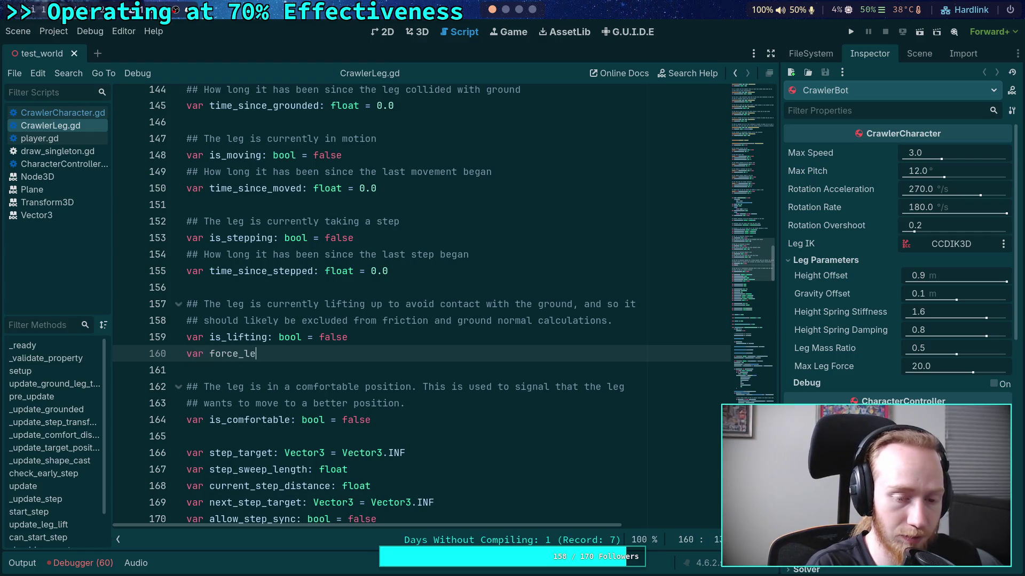
key("BackSpace")
type("ifting: b")
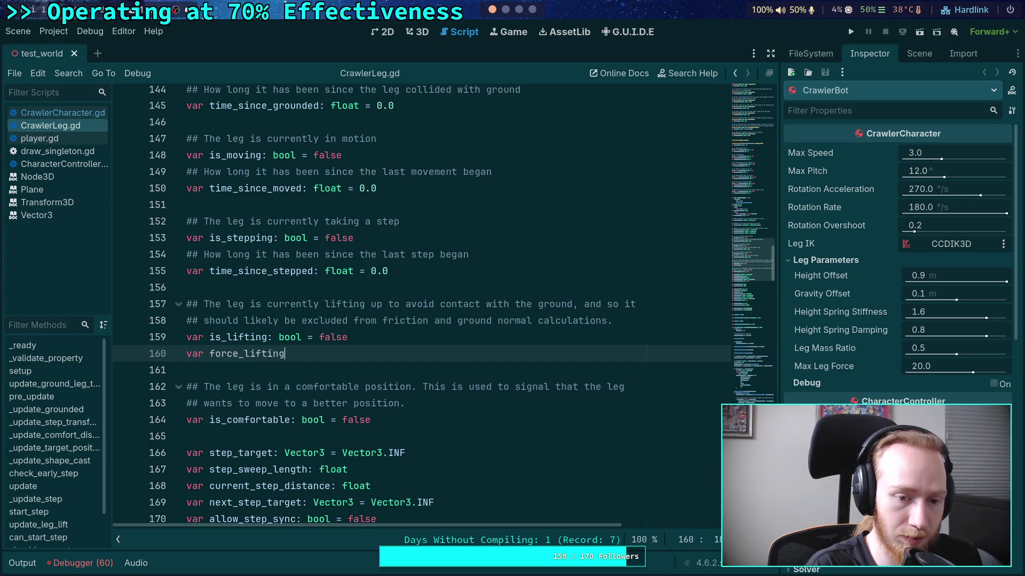
type("ool = false")
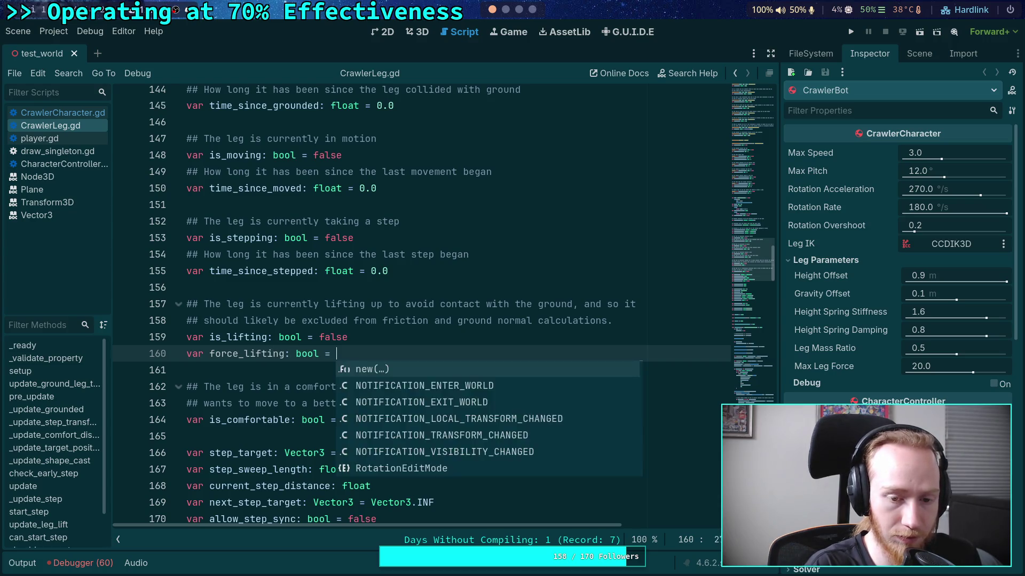
key("Escape")
Add the doc comment '## The leg should be forced to remain lifted, excluding it from normal steps' above it
key("Up")
key("Return")
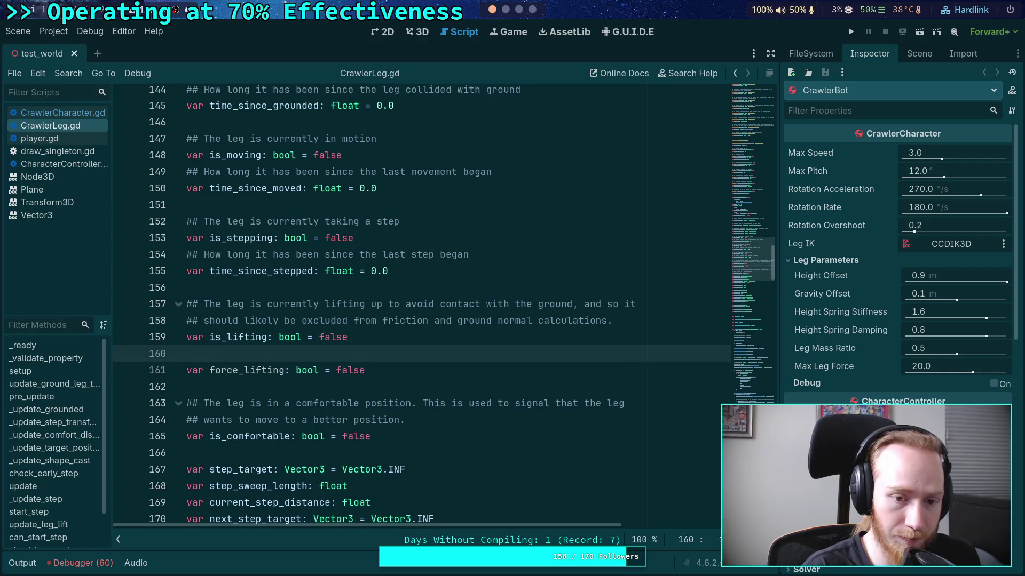
type("## The lug")
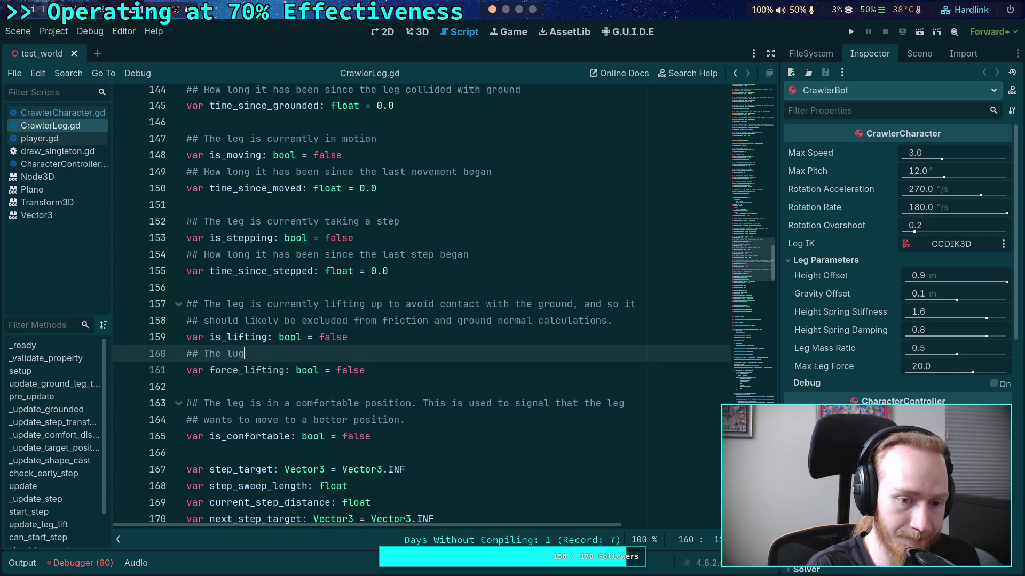
key("BackSpace")
key("BackSpace")
type("eg should be ")
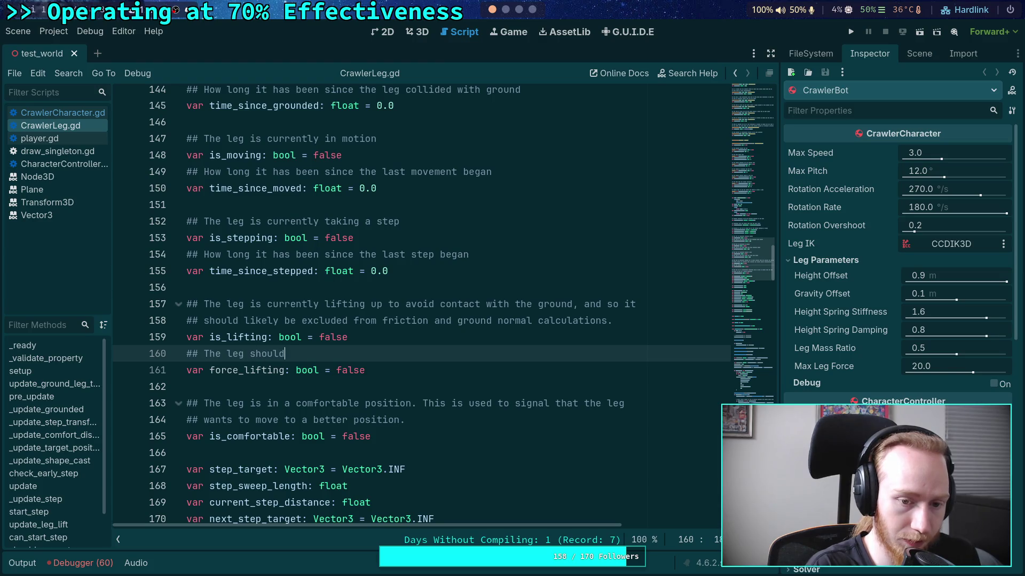
type("forced to remain lift")
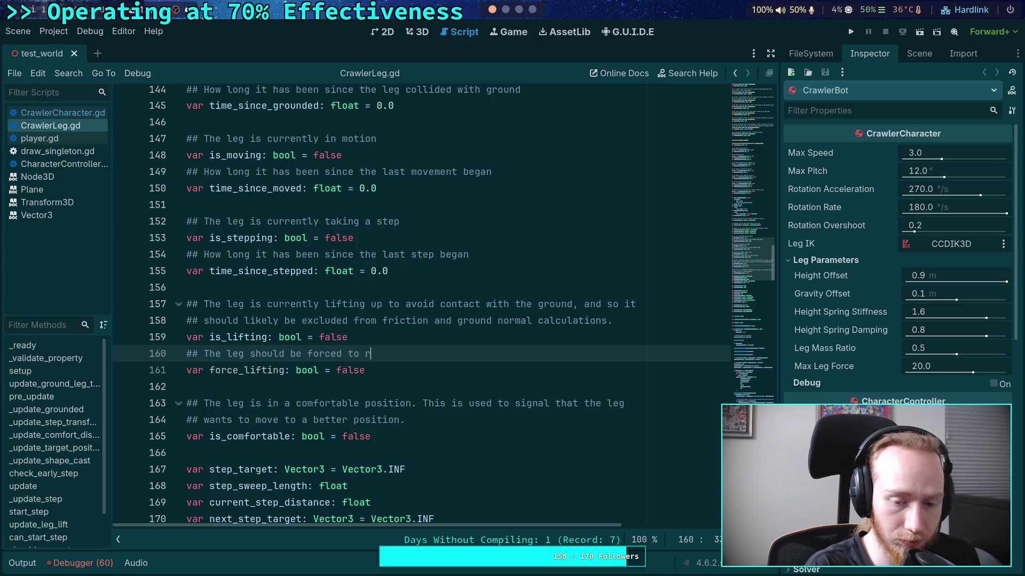
type("ed, exclud")
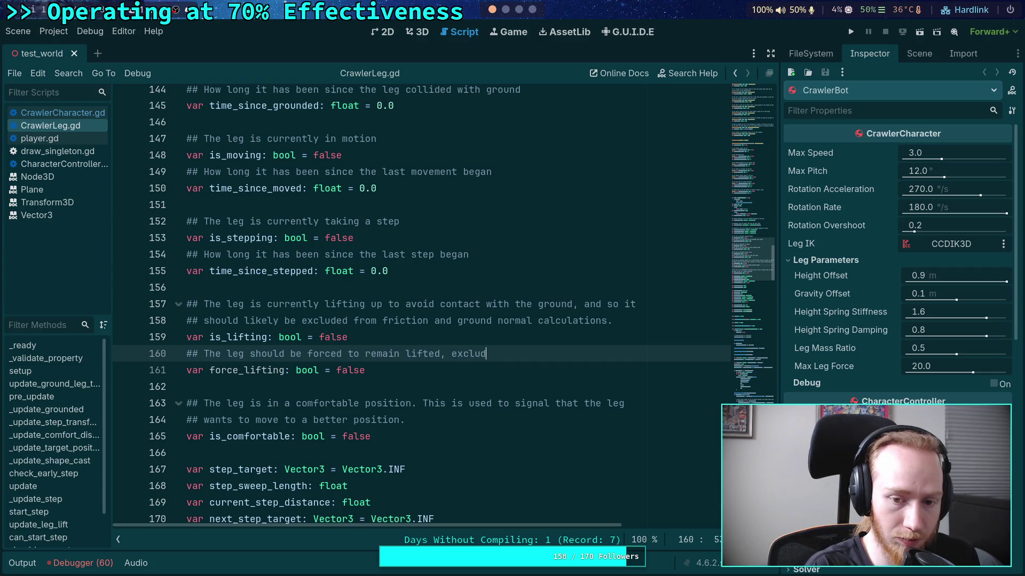
type("ing it from normal steps")
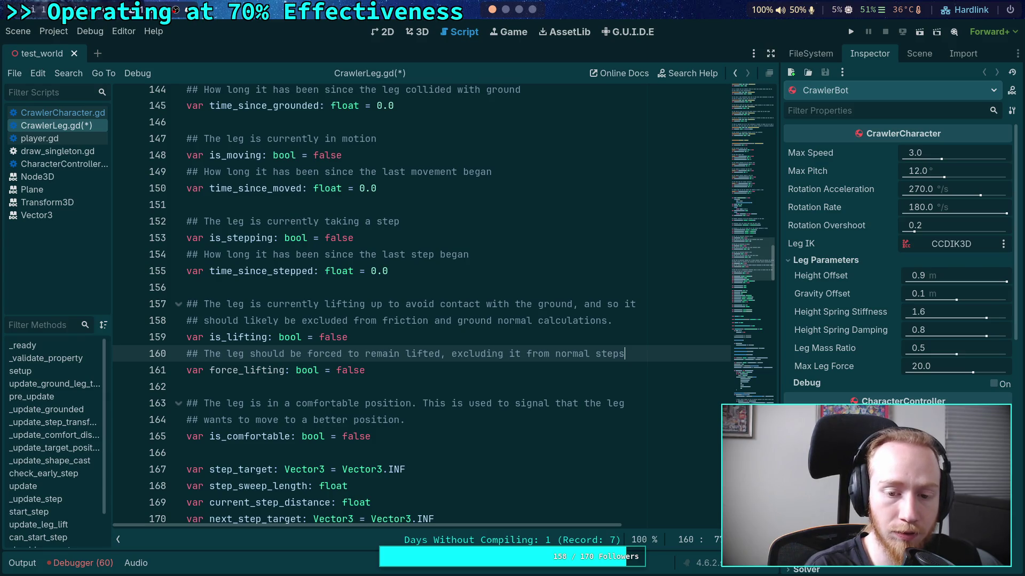
type(",")
key("Return")
type("ut ")
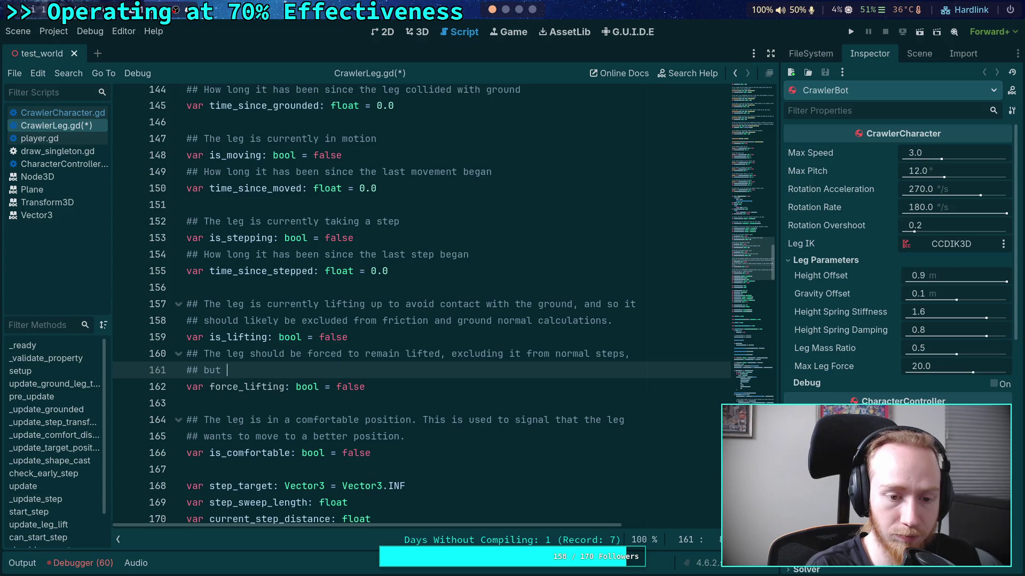
type("it can still")
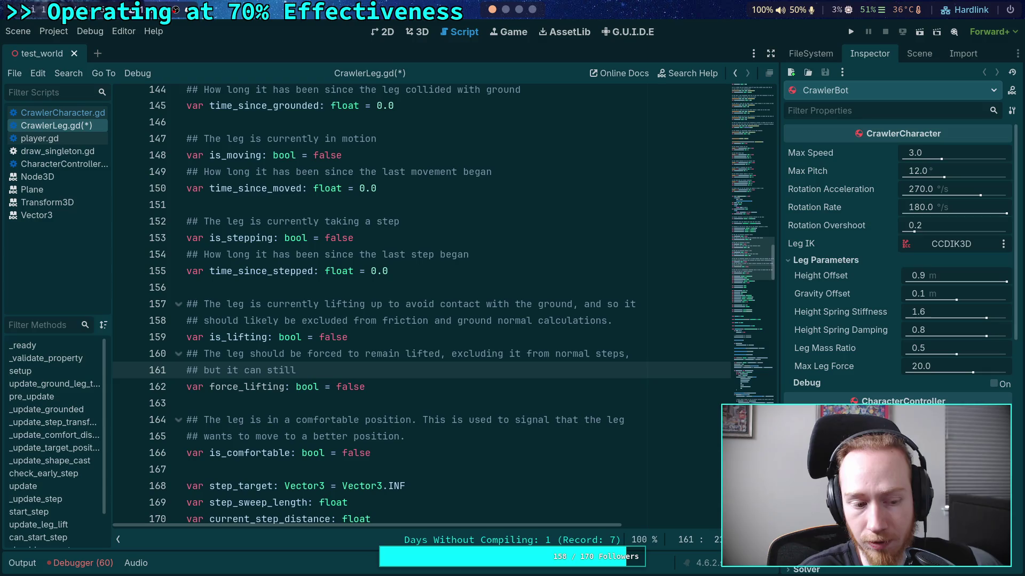
key("BackSpace")
key("BackSpace")
key("BackSpace")
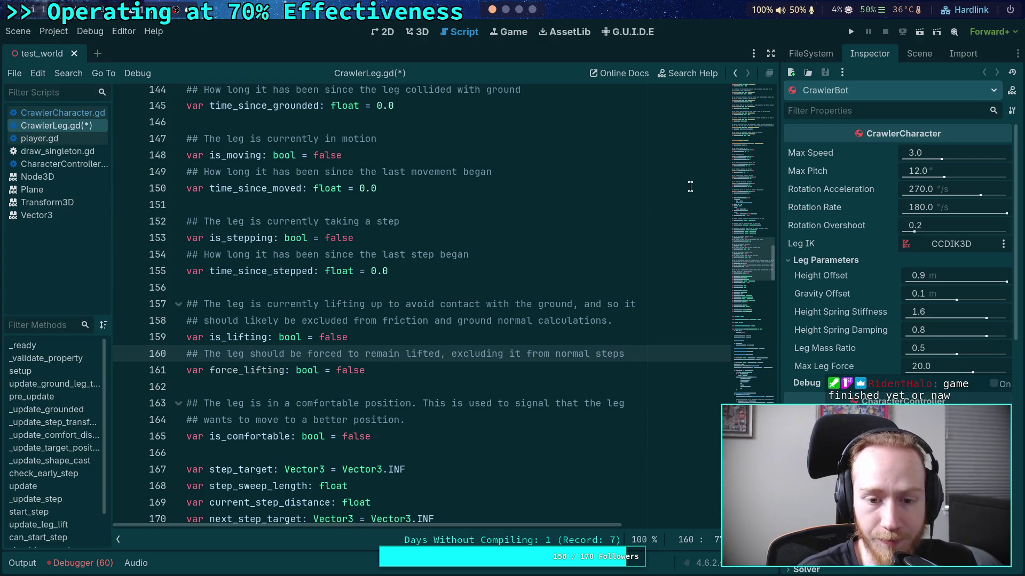
Save and run the project to watch the spider walk, restart once, then stop the game
left_click(852, 30)
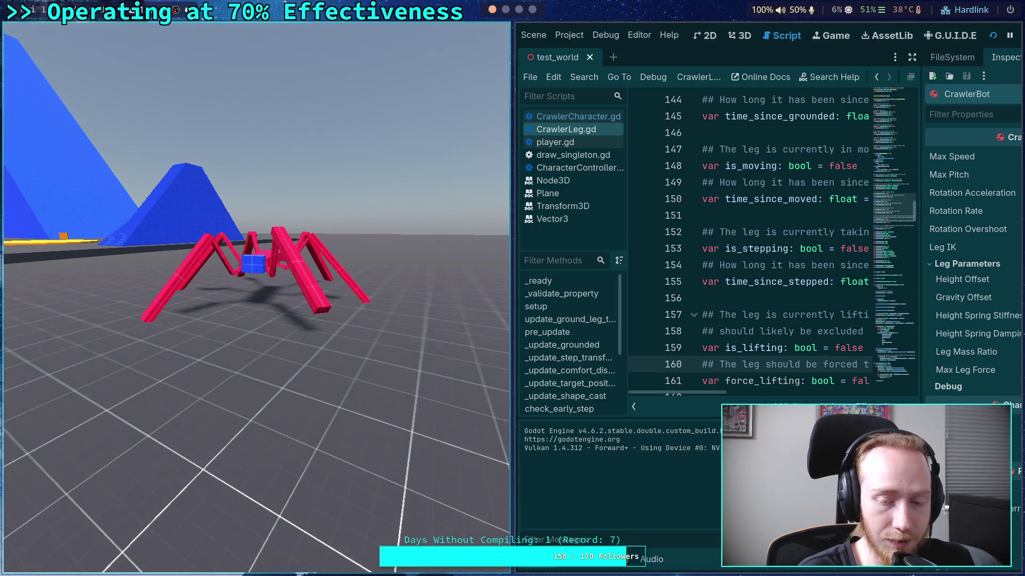
left_click(993, 35)
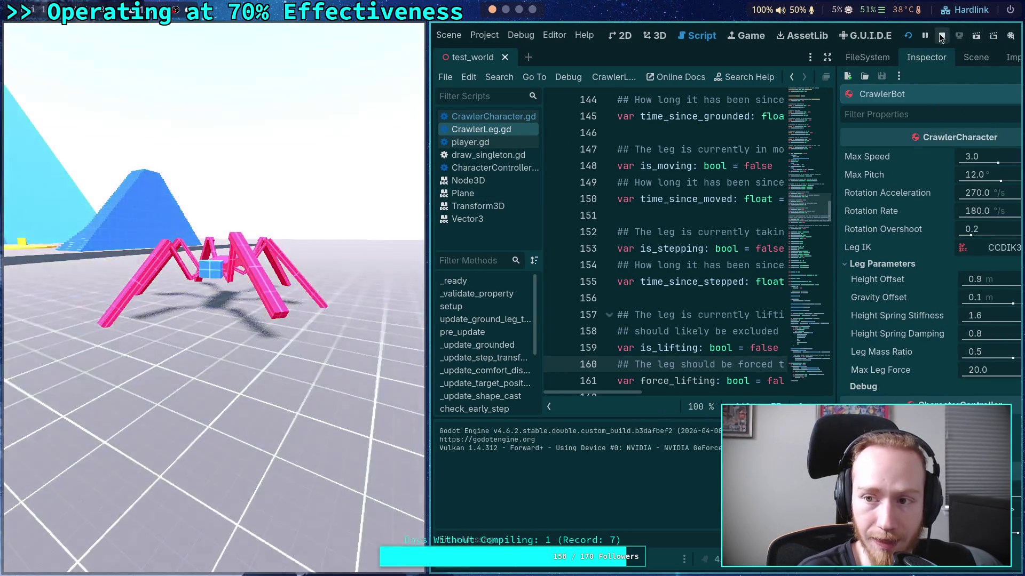
left_click(941, 35)
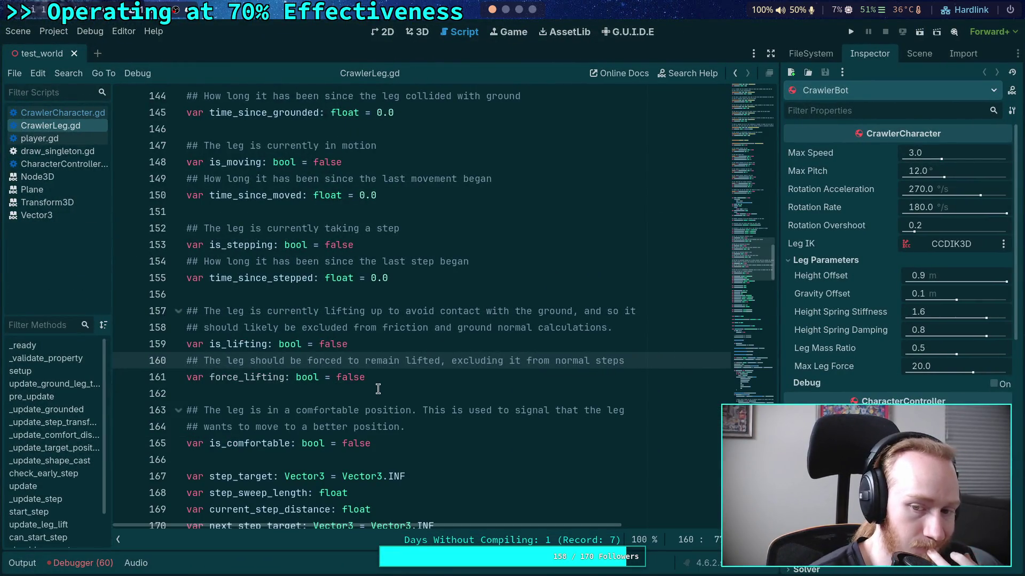
Replace 'normal steps' with 'most motions' in the force_lifting comment on line 160
left_click_drag(624, 360, 554, 360)
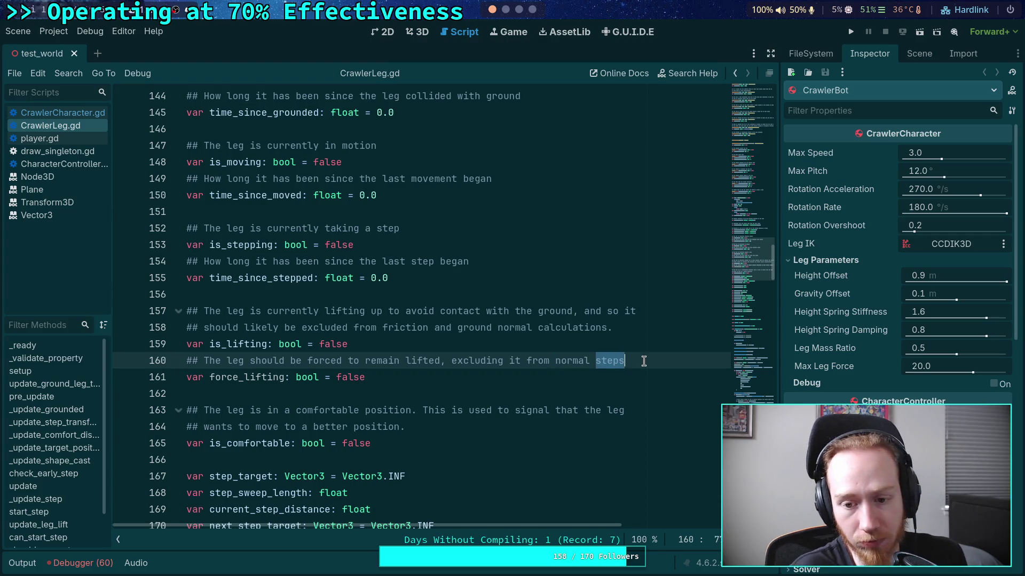
left_click_drag(624, 360, 554, 361)
type("most b")
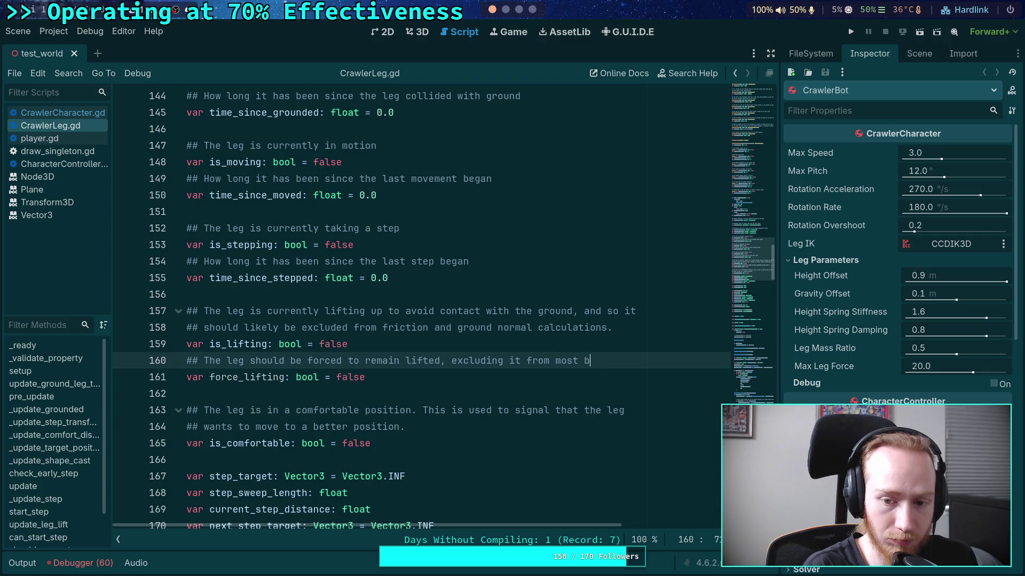
type("ehotions")
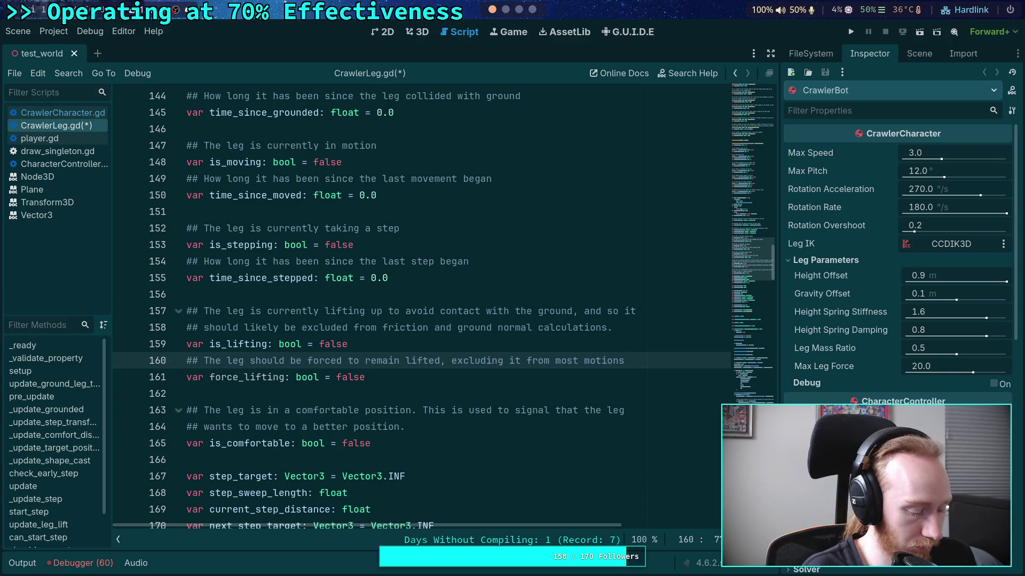
left_click(512, 389)
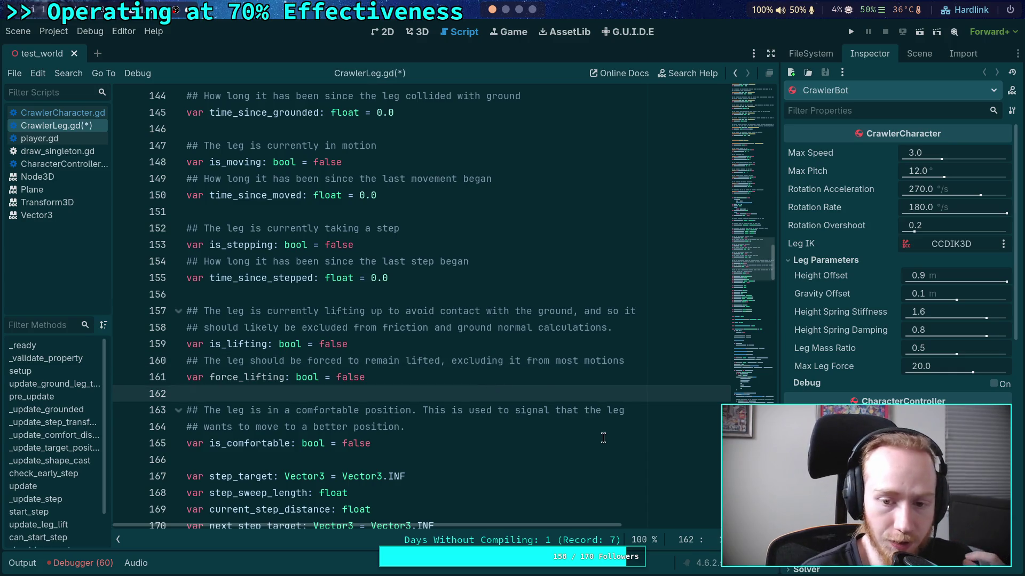
scroll(605, 419, "down", 4)
scroll(605, 419, "down", 9)
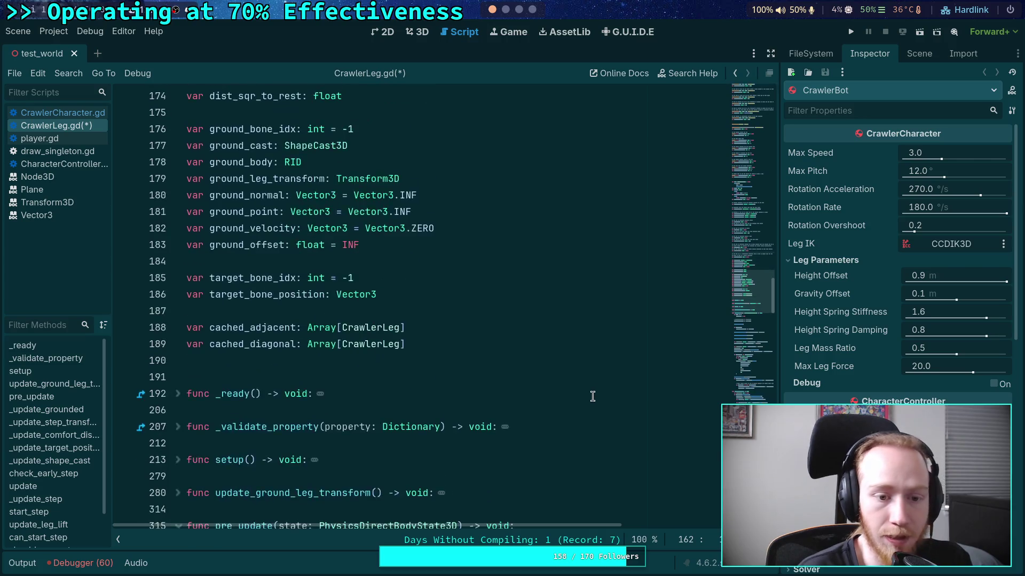
In pre_update, replace 'is_lifting = true' with 'force_lifting = true' for leg 0
scroll(474, 351, "down", 3)
scroll(332, 290, "up", 4)
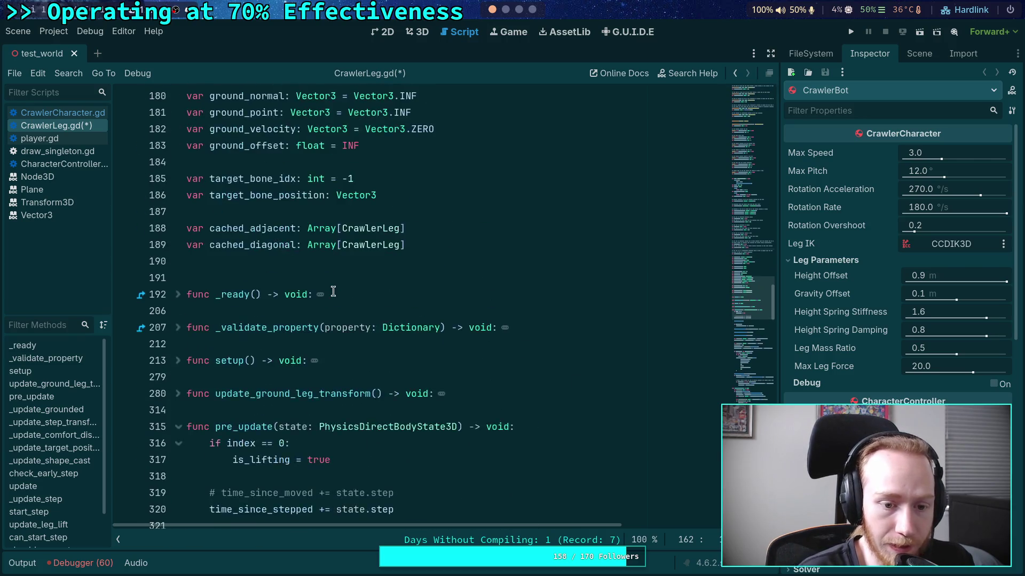
scroll(369, 329, "down", 2)
left_click(406, 359)
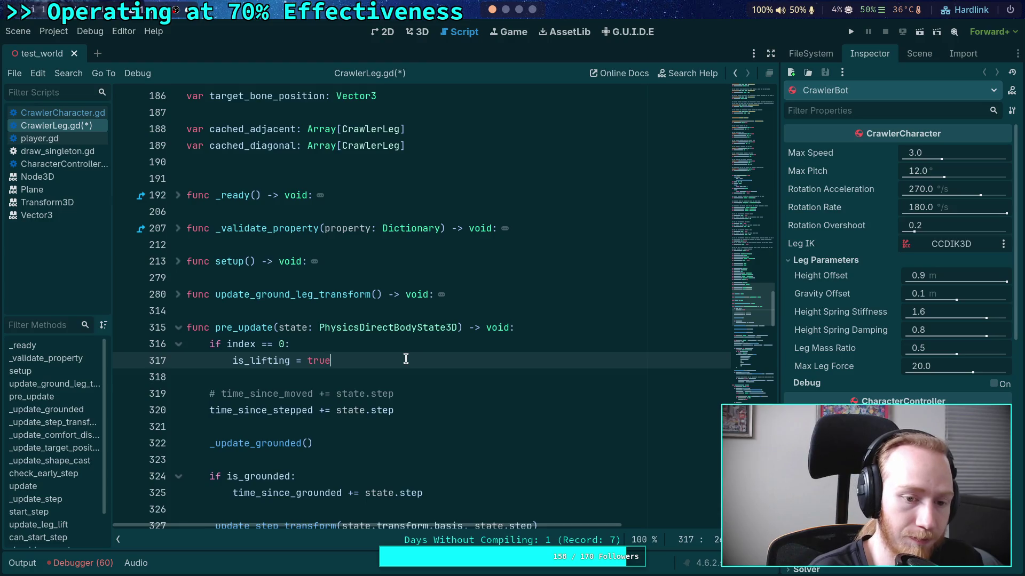
key("Return")
type("for")
key("Return")
type("true")
key("alt+Up")
key("shift+Down")
key("BackSpace")
Start a new 'if force_lifting:' block below the force_lifting assignment
double_click(267, 366)
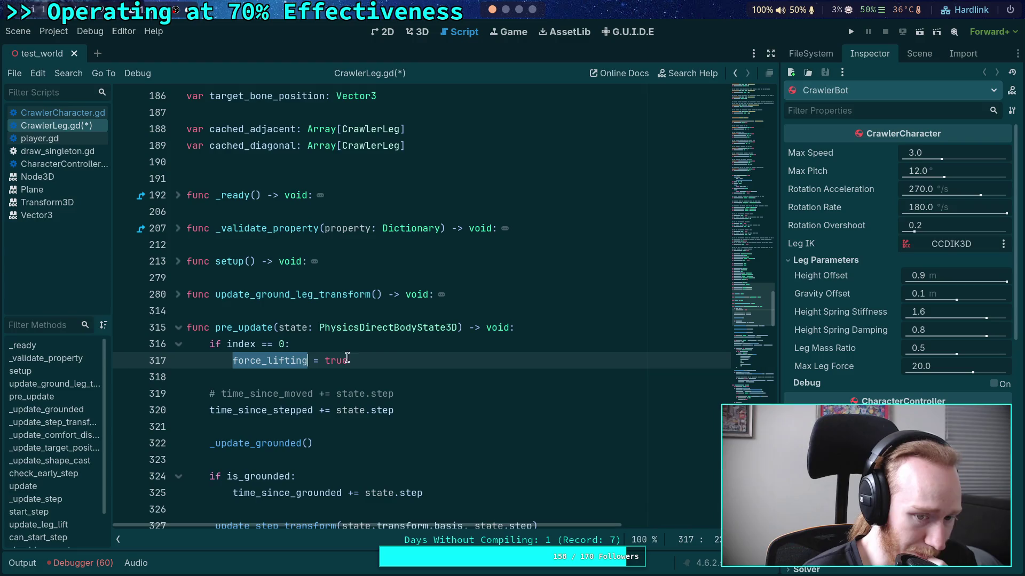
scroll(389, 359, "down", 3)
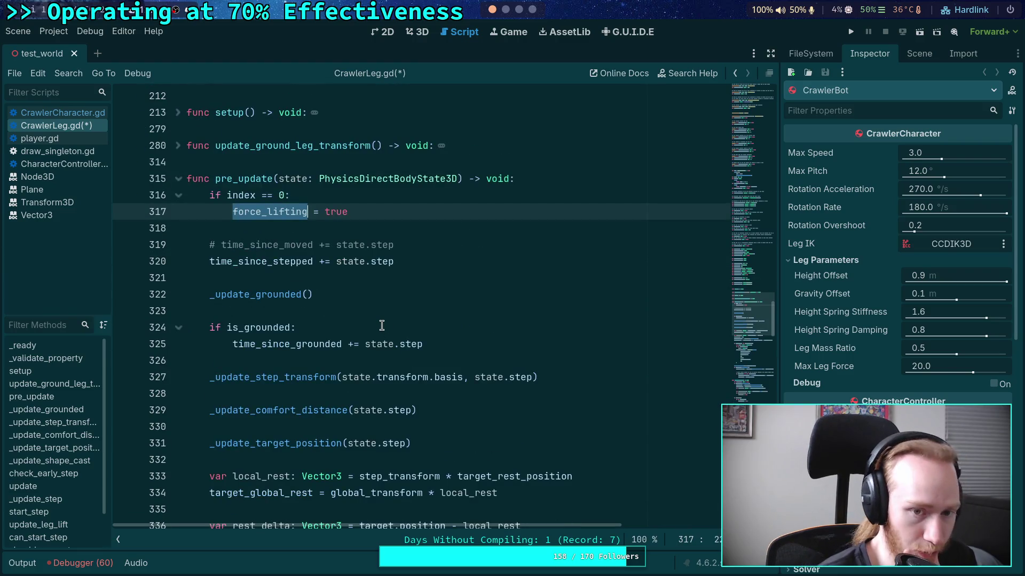
left_click(414, 227)
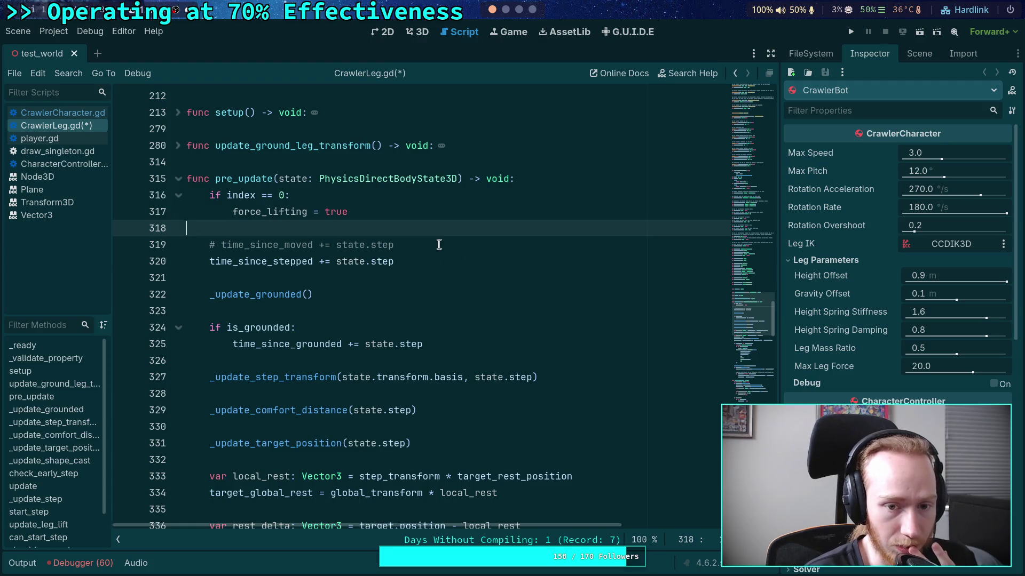
left_click(453, 261)
left_click(427, 228)
key("Return")
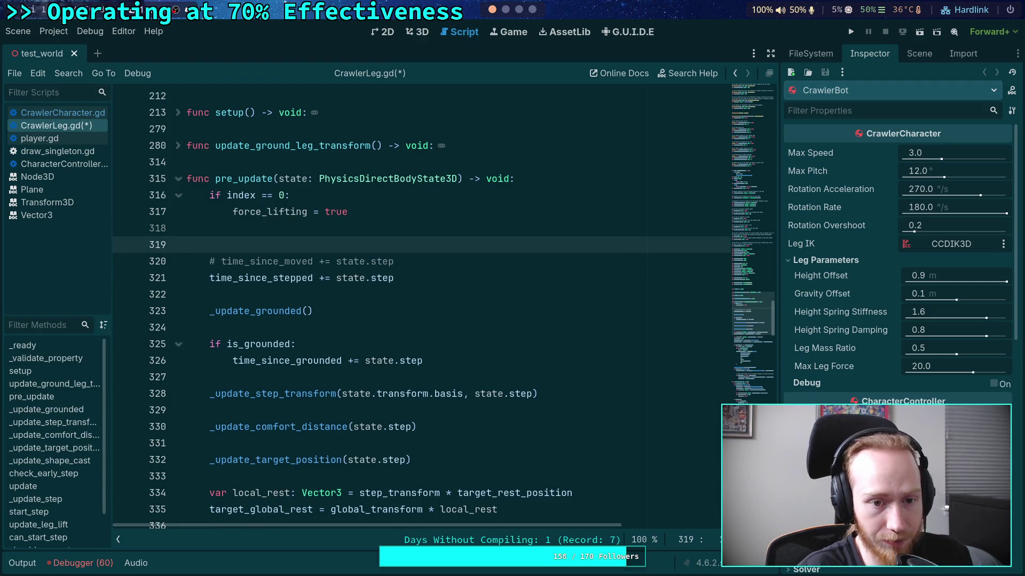
key("Return")
key("Up")
type("force_")
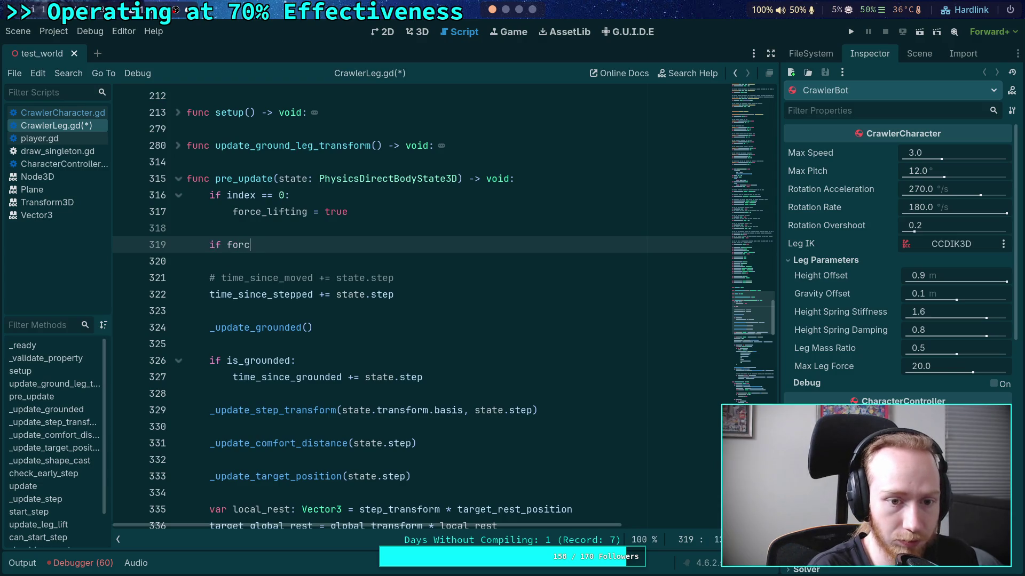
key("Return")
type(":")
key("Return")
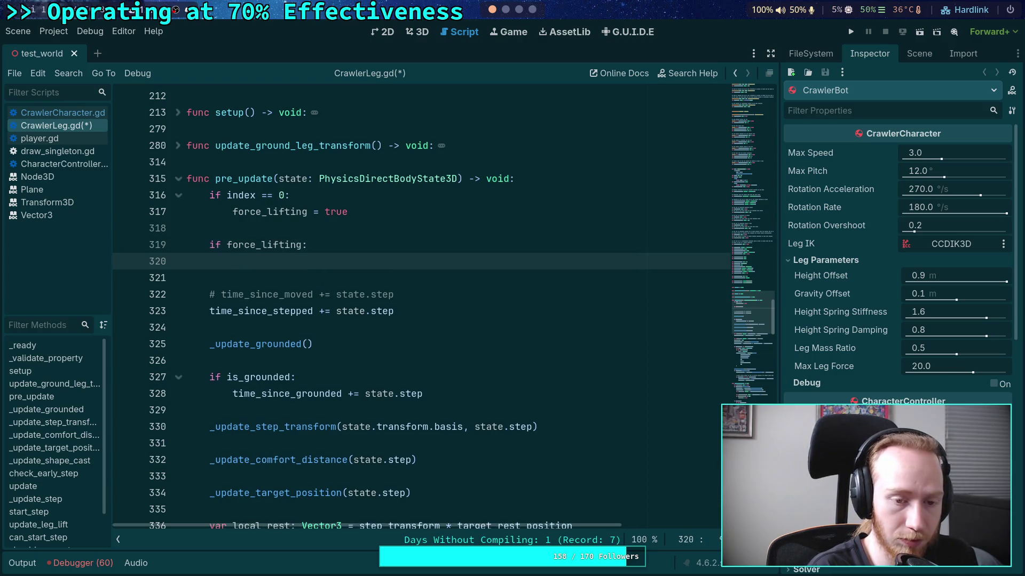
Extend the condition to 'force_lifting and (not is_lifting)', set is_lifting = true, and save CrawlerLeg.gd
key("BackSpace")
key("BackSpace")
type("and not")
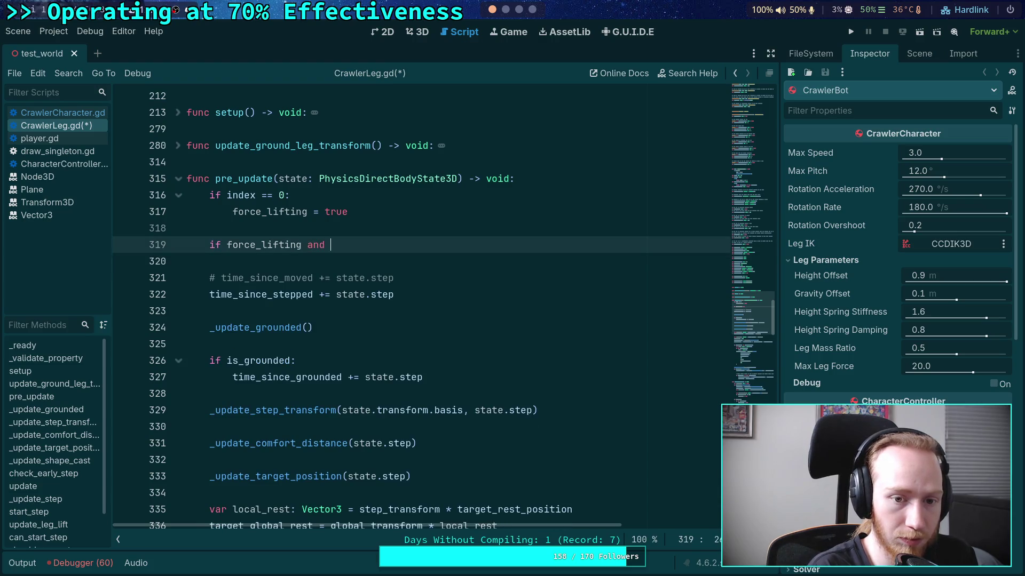
key("BackSpace")
key("BackSpace")
key("BackSpace")
type("(not is")
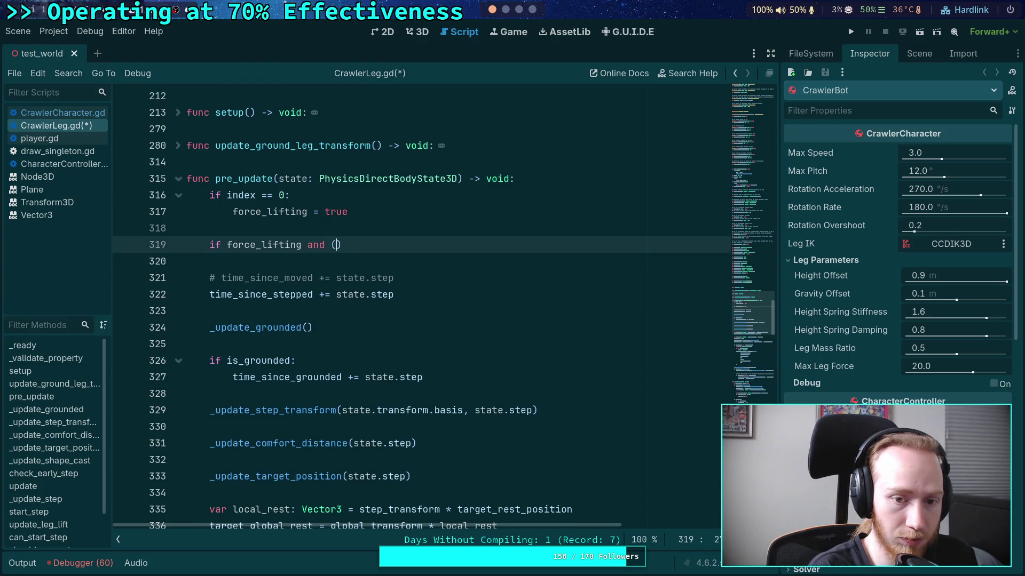
type("_lifting)")
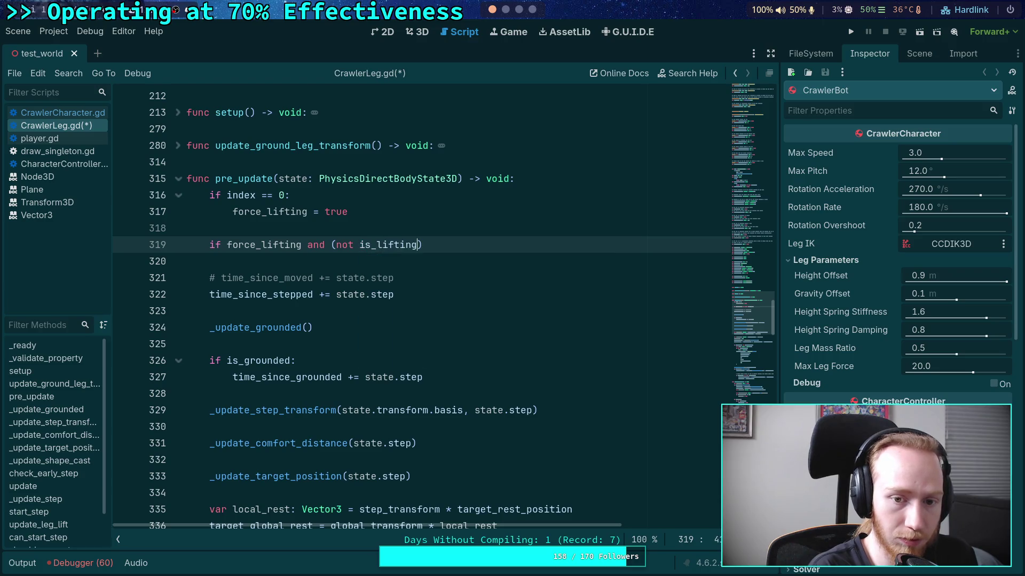
type(":")
key("Return")
type("is_li")
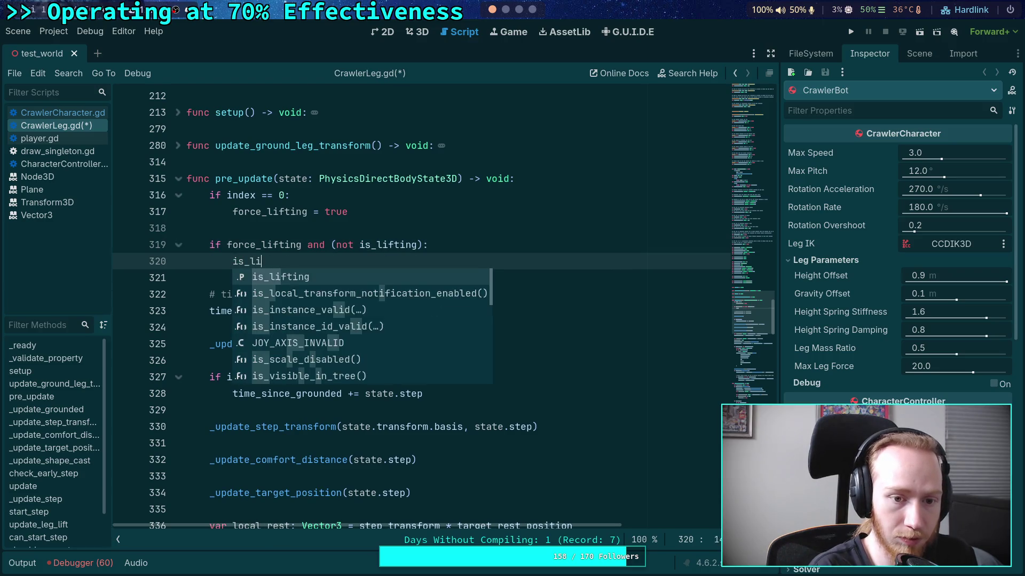
type("fting = tu")
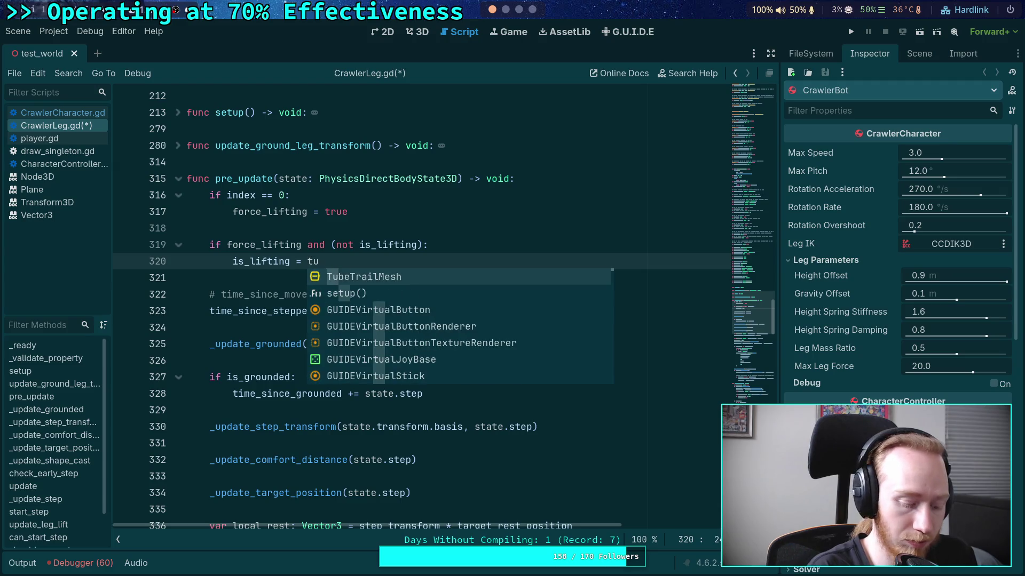
key("BackSpace")
type("rue")
key("ctrl+s")
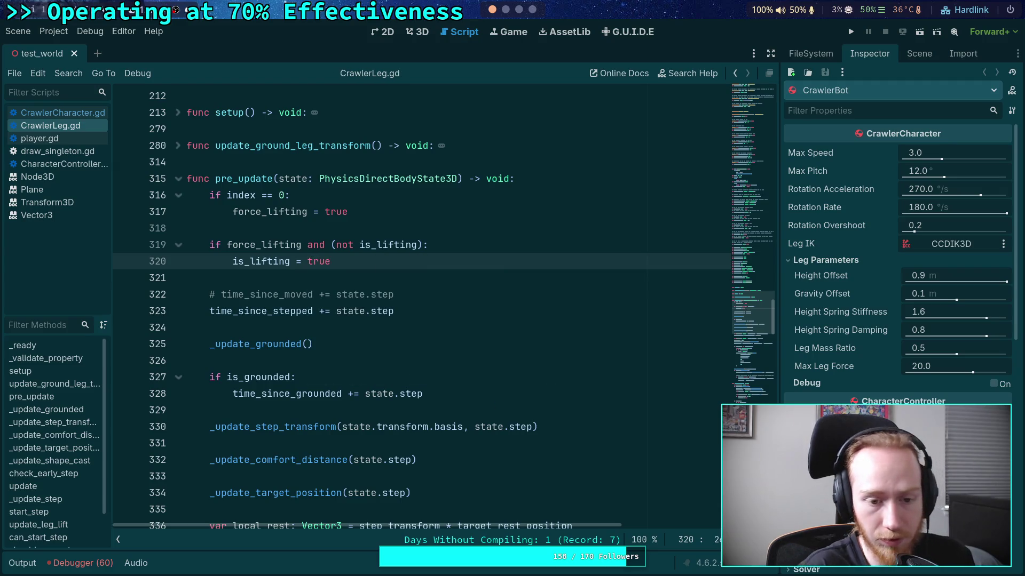
left_click(417, 349)
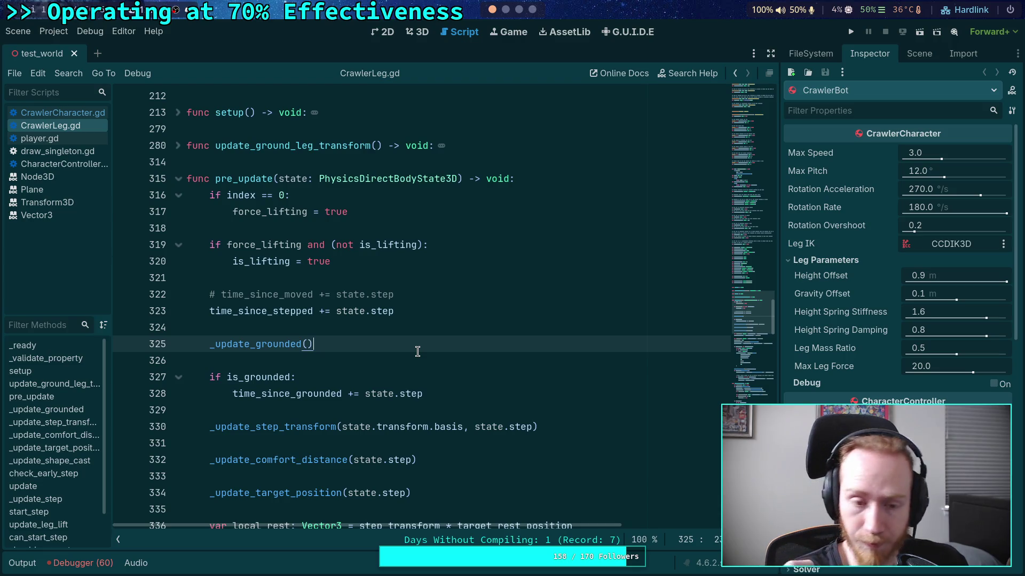
scroll(418, 351, "down", 6)
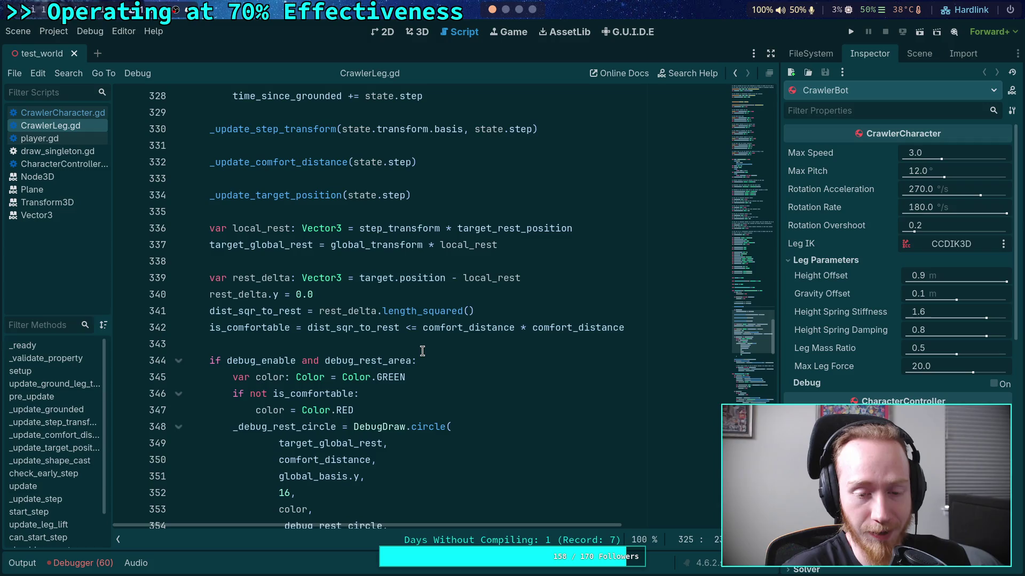
left_click(438, 342)
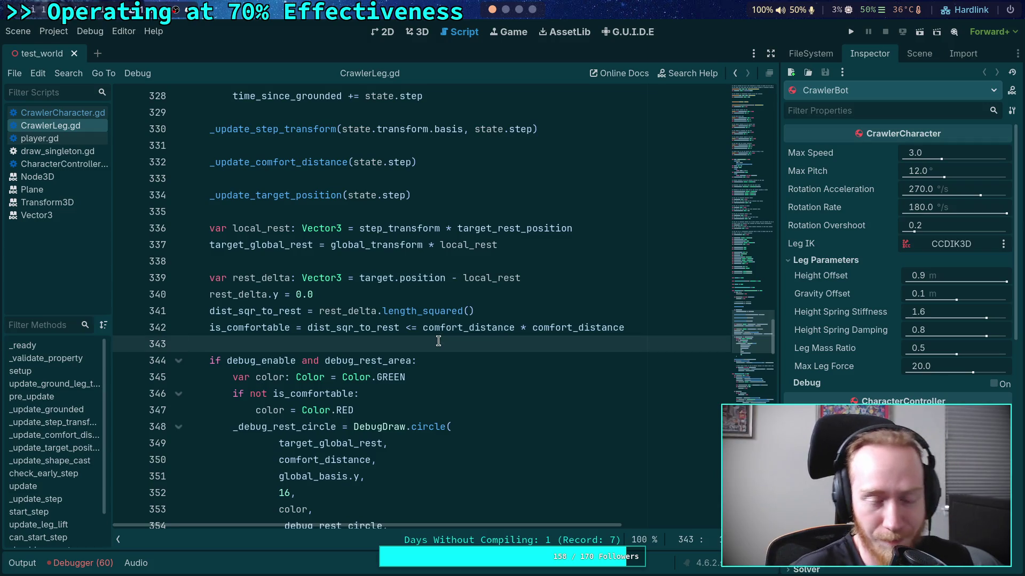
scroll(438, 341, "down", 7)
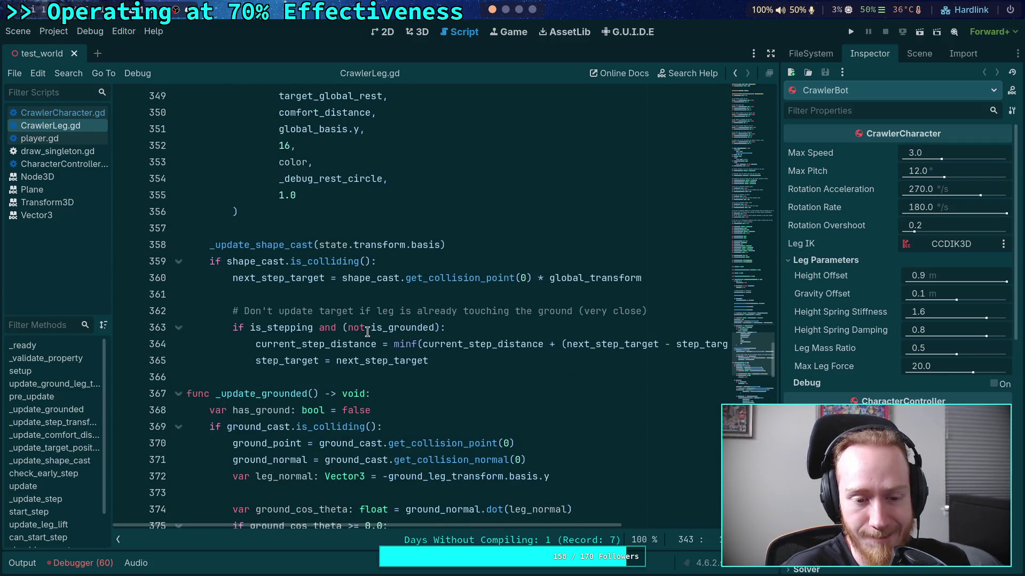
scroll(367, 332, "down", 3)
scroll(243, 331, "down", 2)
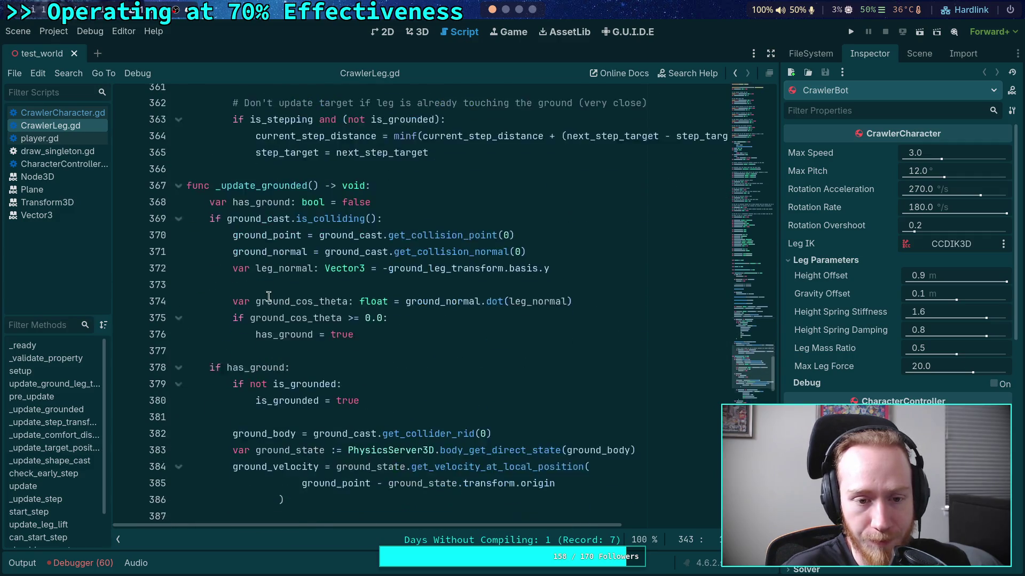
double_click(245, 181)
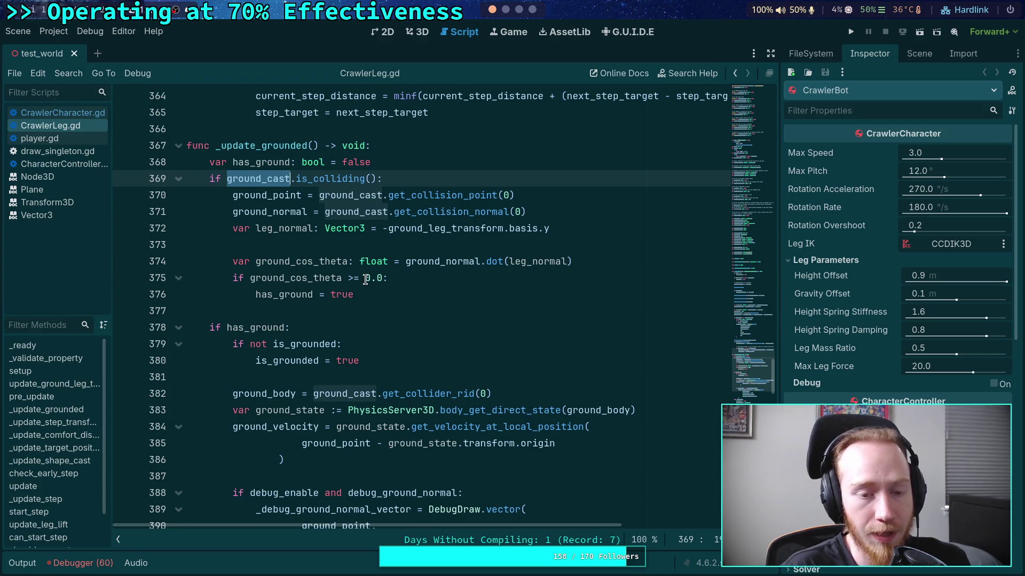
scroll(365, 280, "down", 2)
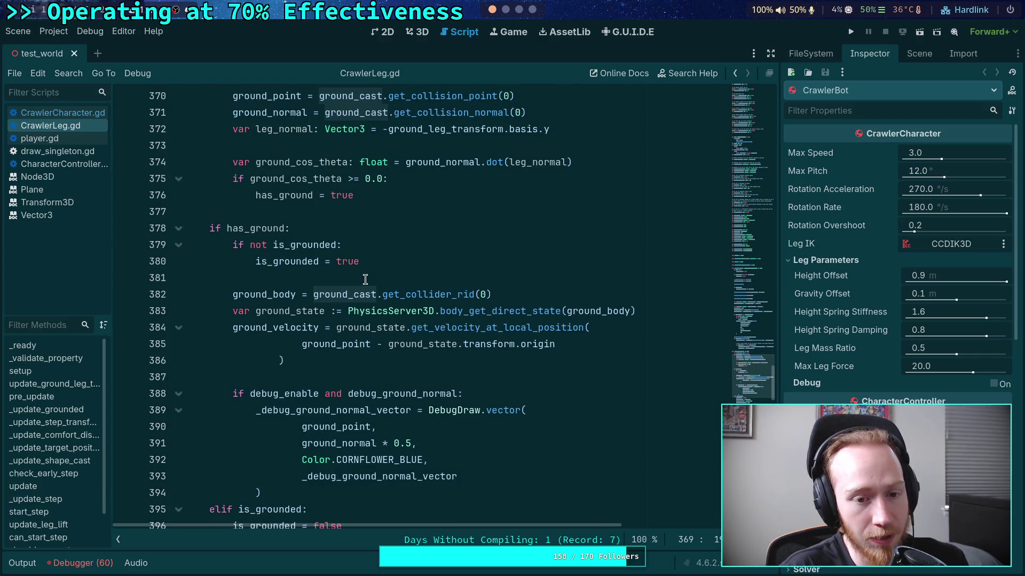
scroll(365, 279, "down", 3)
scroll(365, 280, "down", 2)
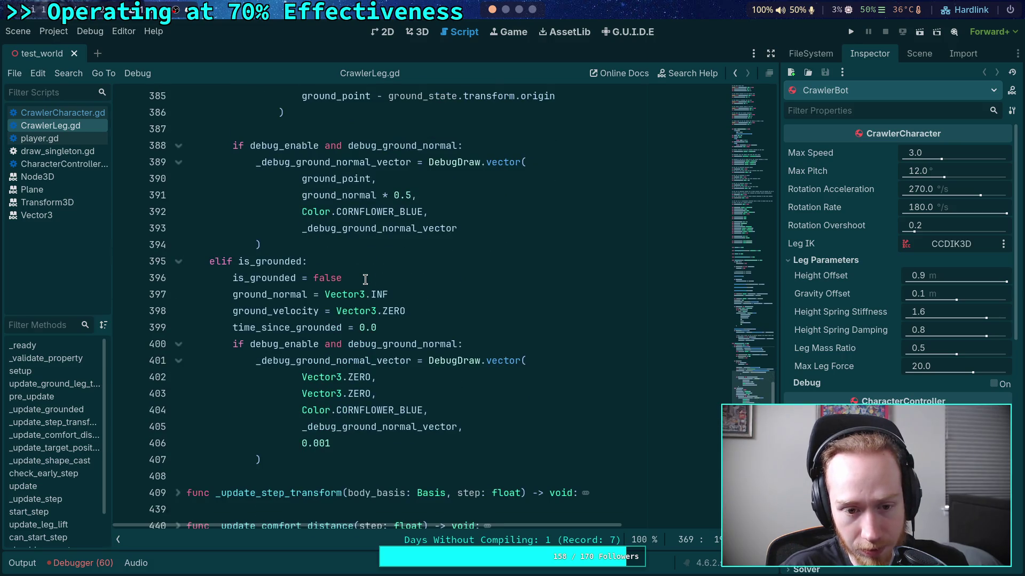
scroll(365, 279, "up", 2)
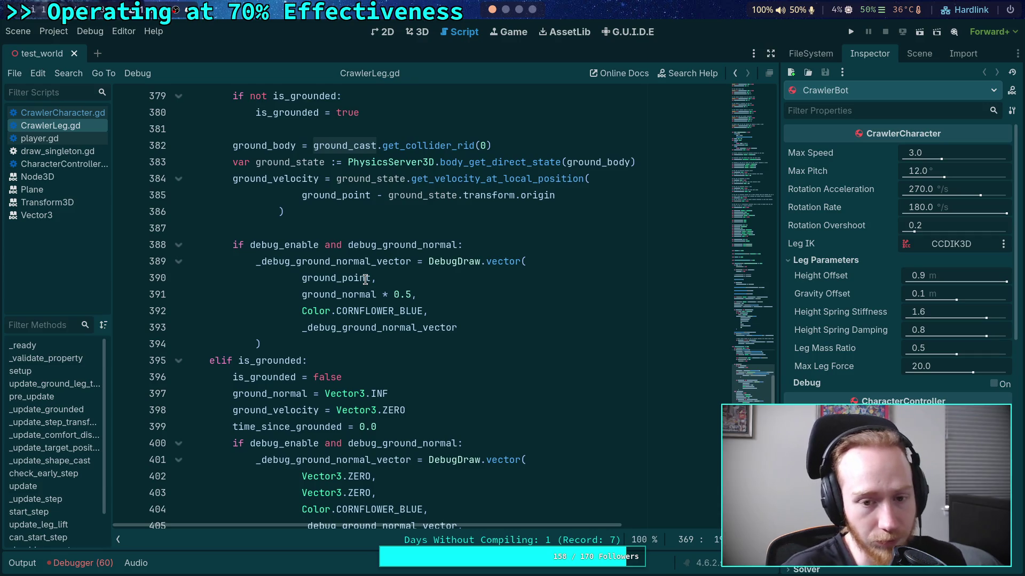
scroll(365, 280, "up", 8)
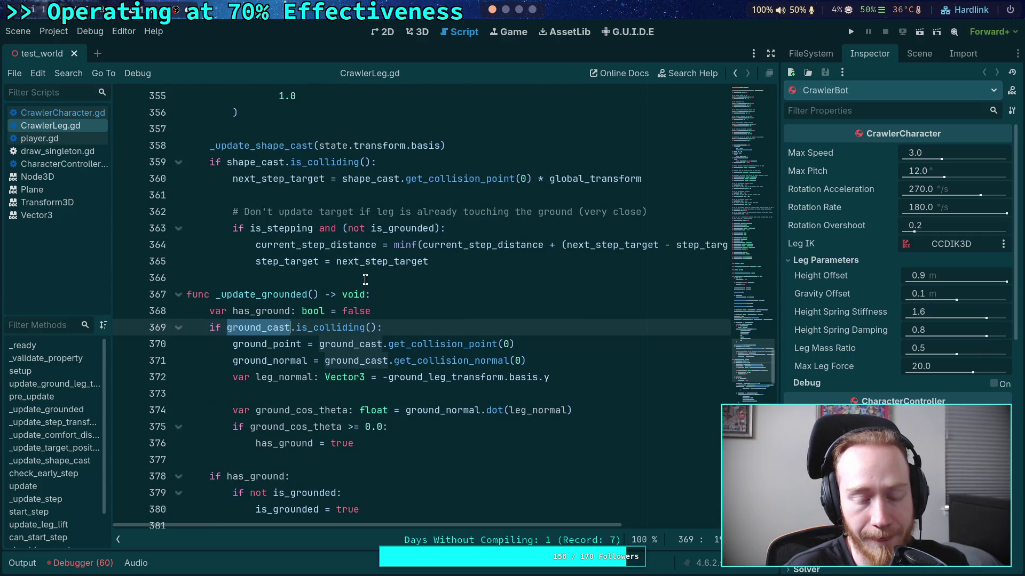
scroll(365, 280, "down", 7)
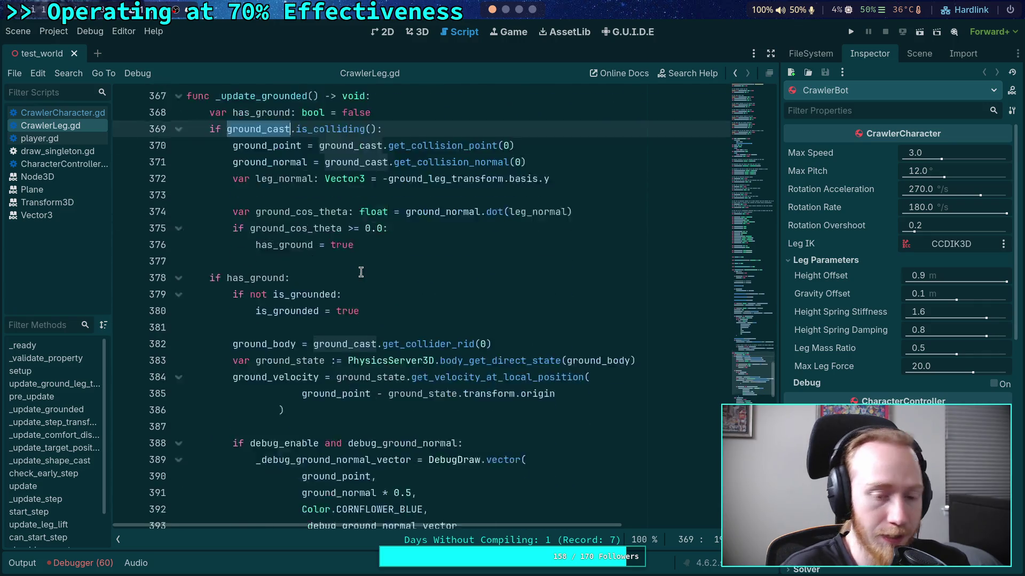
scroll(358, 271, "down", 2)
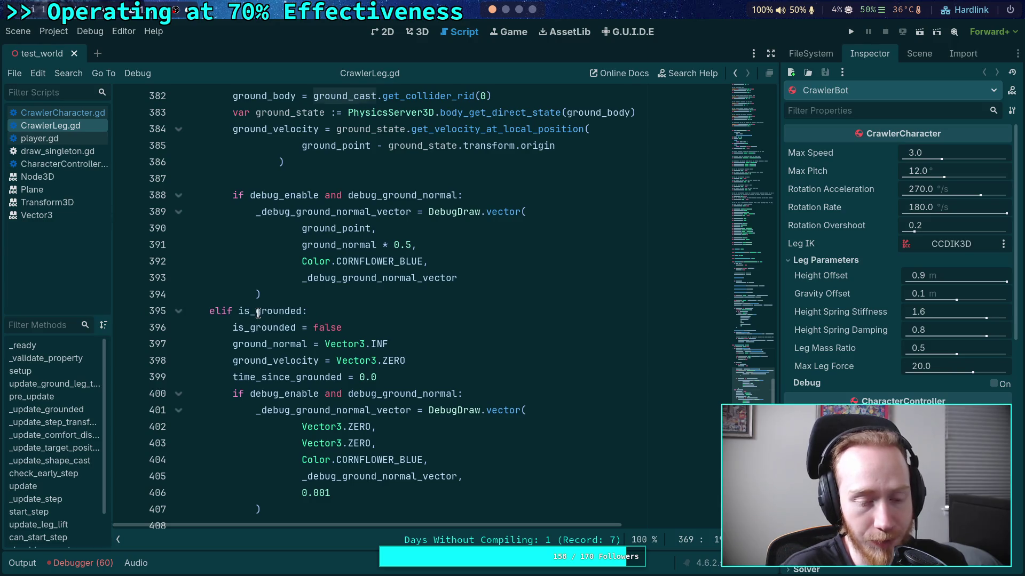
left_click(325, 316)
left_click(380, 312)
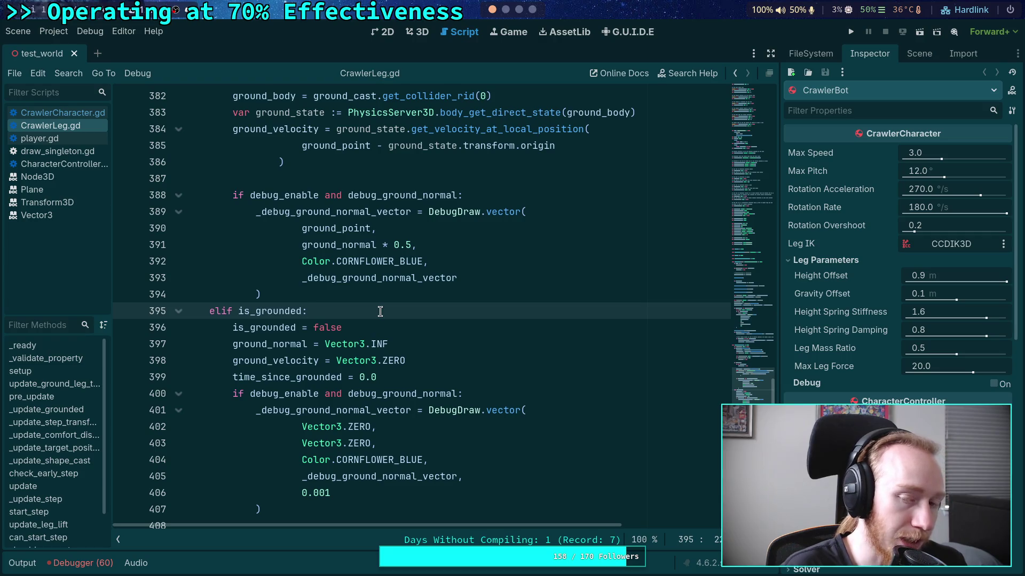
scroll(380, 311, "down", 4)
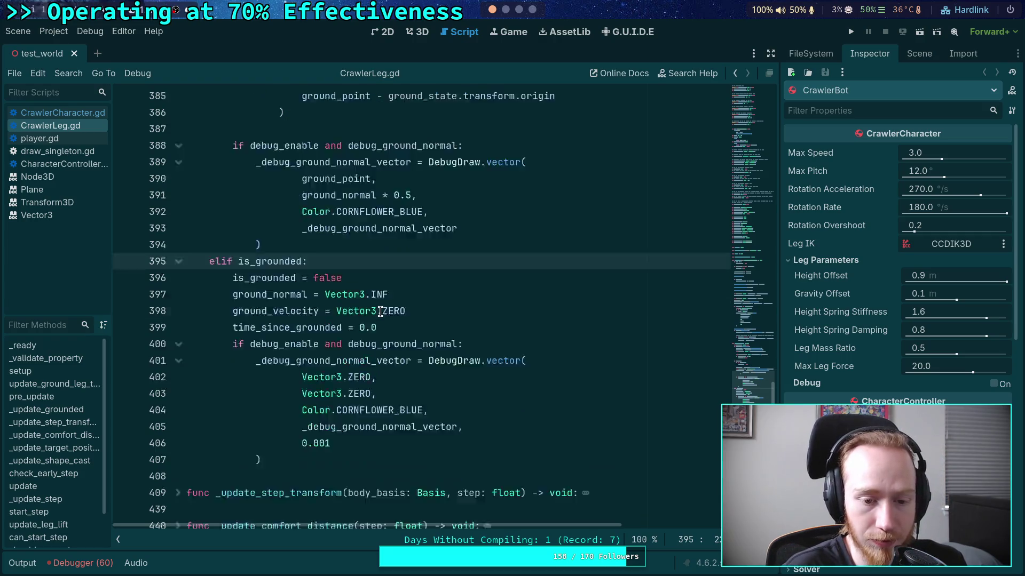
scroll(380, 312, "up", 4)
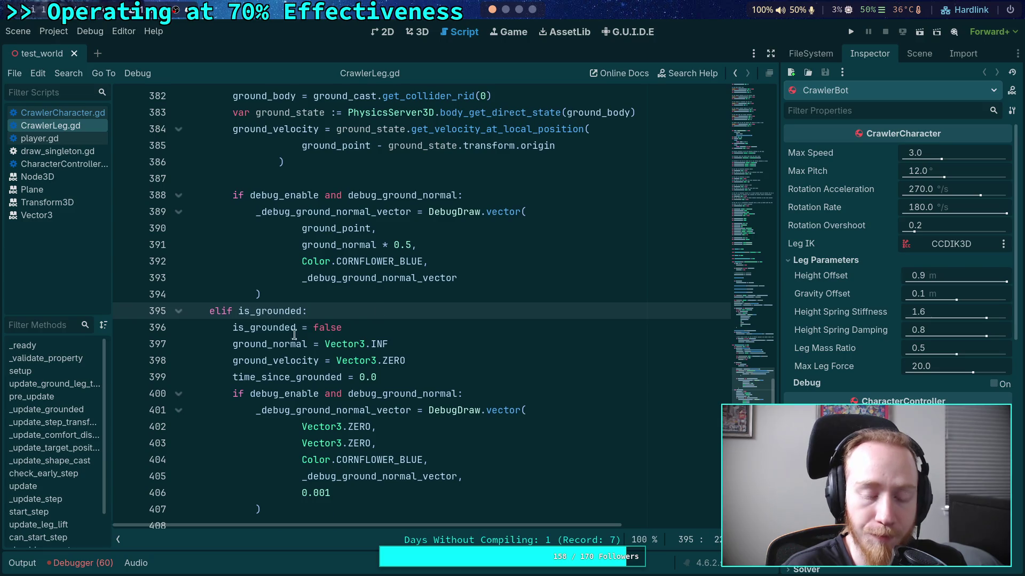
left_click_drag(234, 327, 389, 399)
scroll(343, 354, "up", 4)
scroll(307, 340, "up", 4)
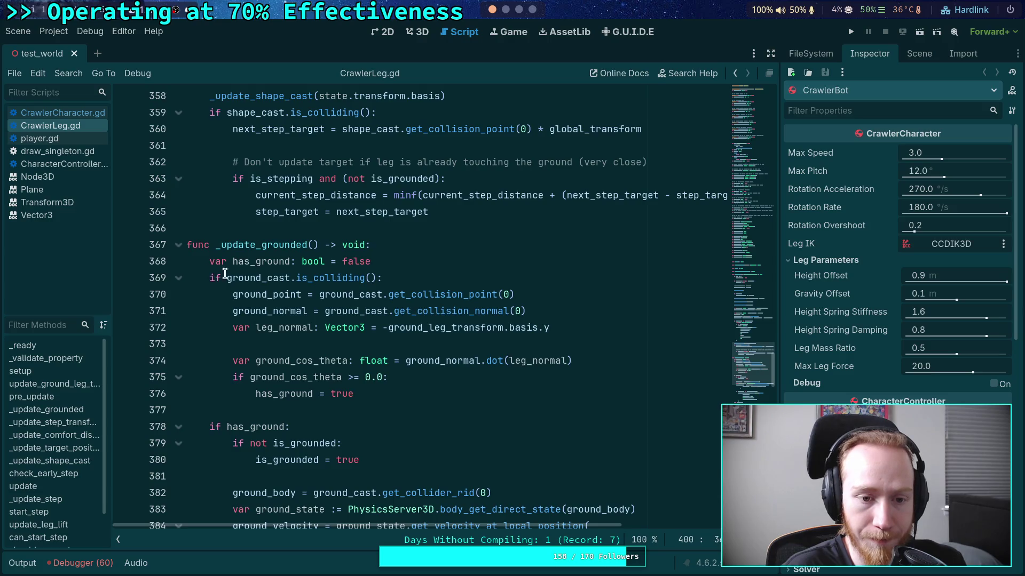
Insert '(not force_lifting) and ' before ground_cast.is_colliding() on line 369
left_click(221, 278)
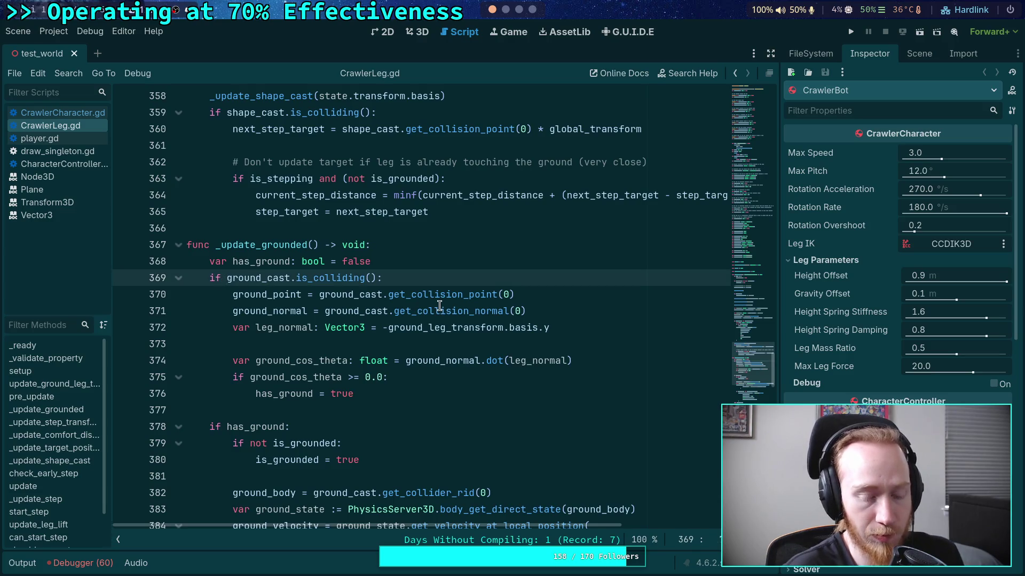
type("(")
type("not force")
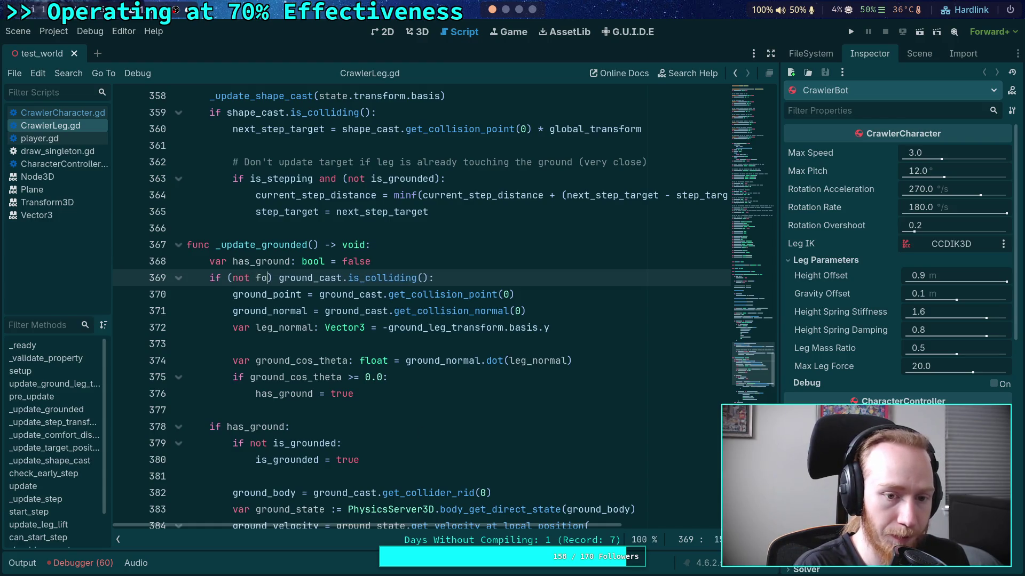
key("Return")
type(") and")
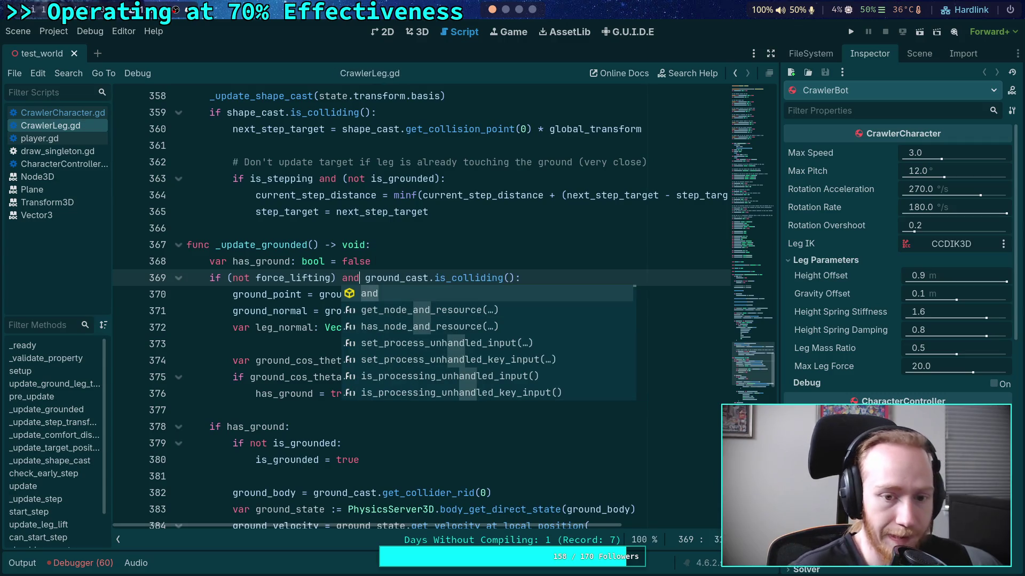
left_click(466, 229)
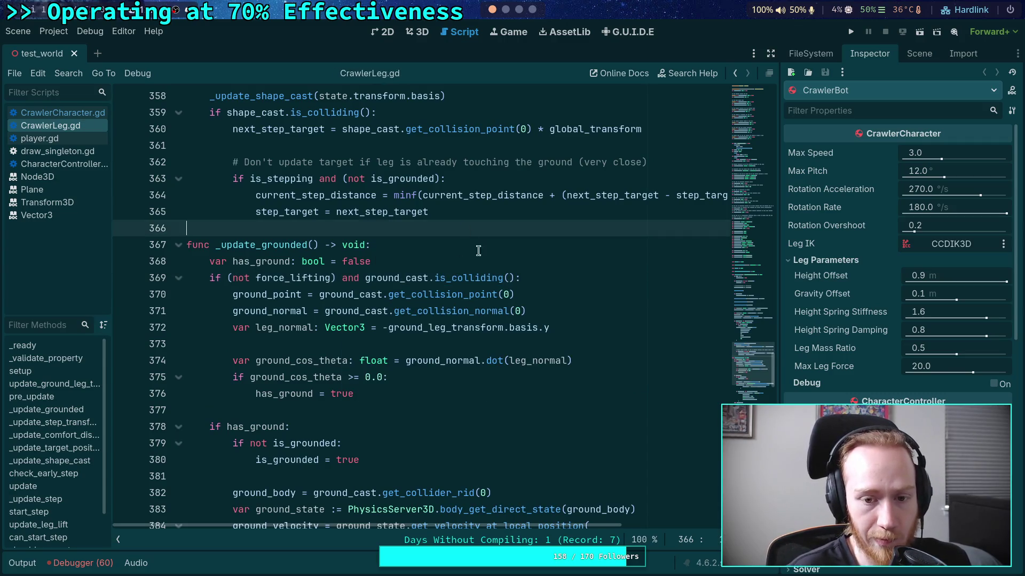
Review the other ground_cast uses, then collapse the _update_grounded function
double_click(391, 278)
scroll(383, 291, "up", 7)
scroll(383, 302, "up", 8)
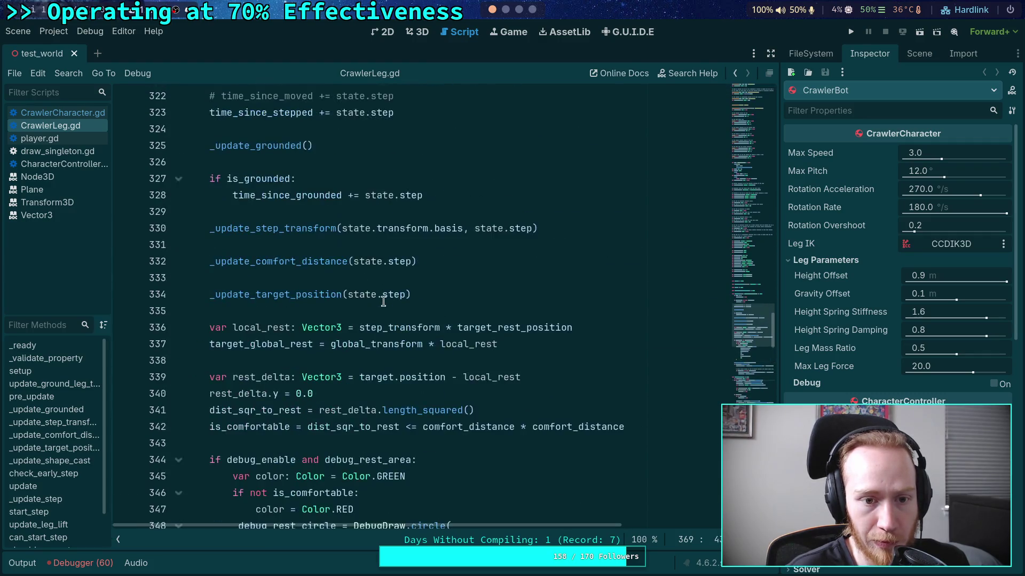
scroll(383, 301, "down", 4)
scroll(384, 302, "down", 12)
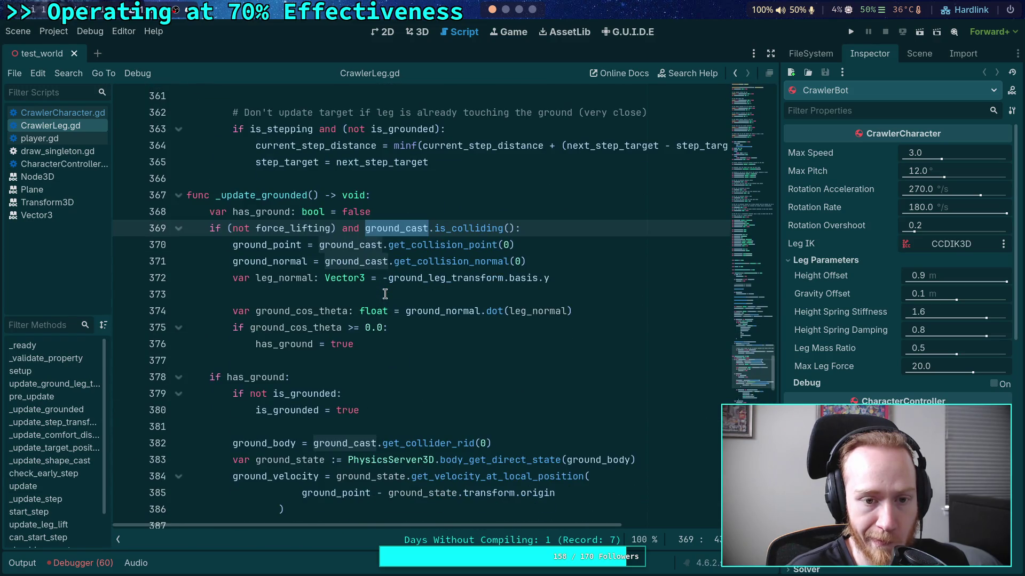
scroll(381, 294, "down", 3)
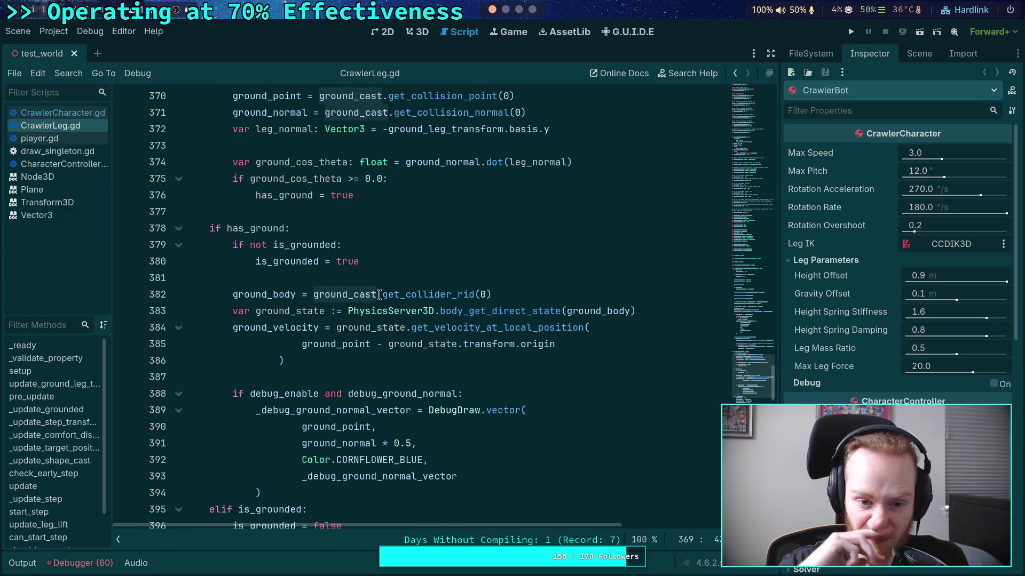
scroll(379, 295, "down", 6)
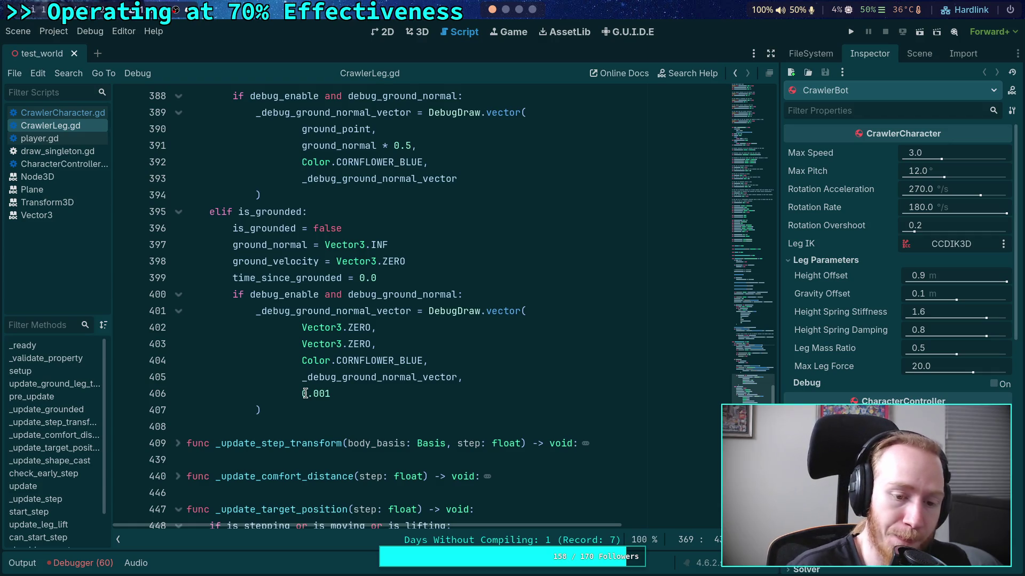
scroll(303, 374, "up", 10)
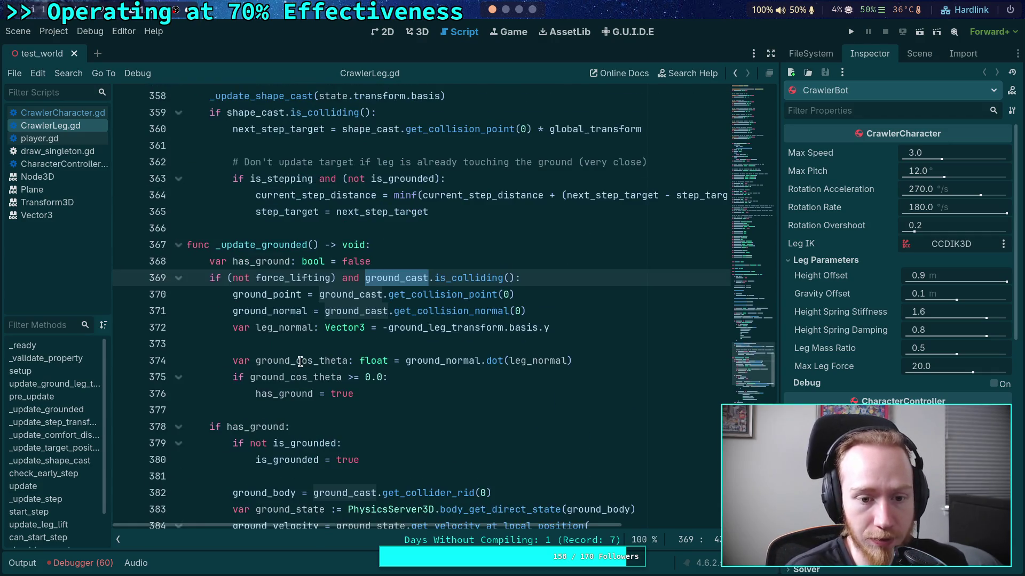
left_click(178, 245)
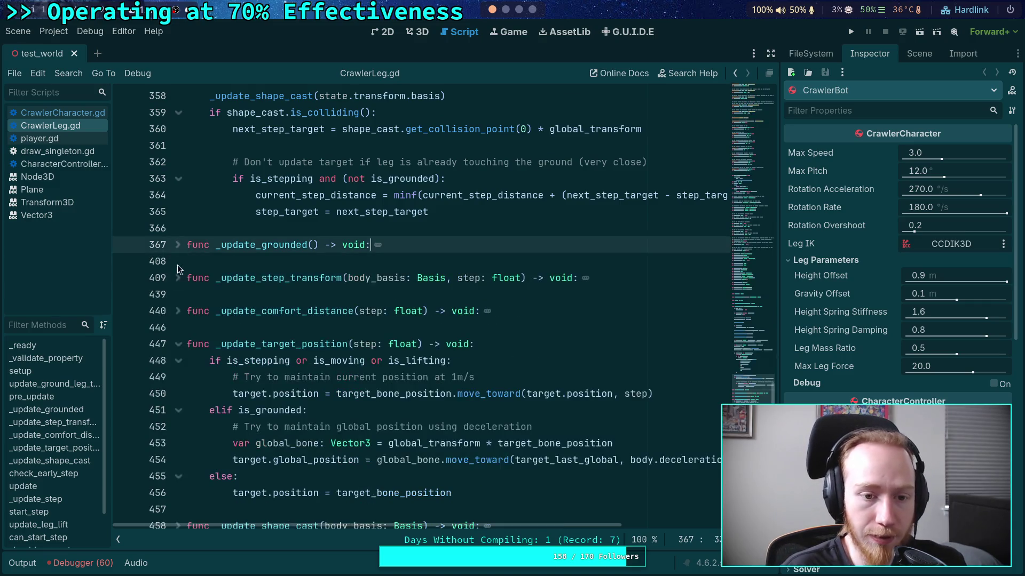
Expand _update_step_transform to review it, then fold it again
left_click(178, 278)
scroll(211, 285, "down", 3)
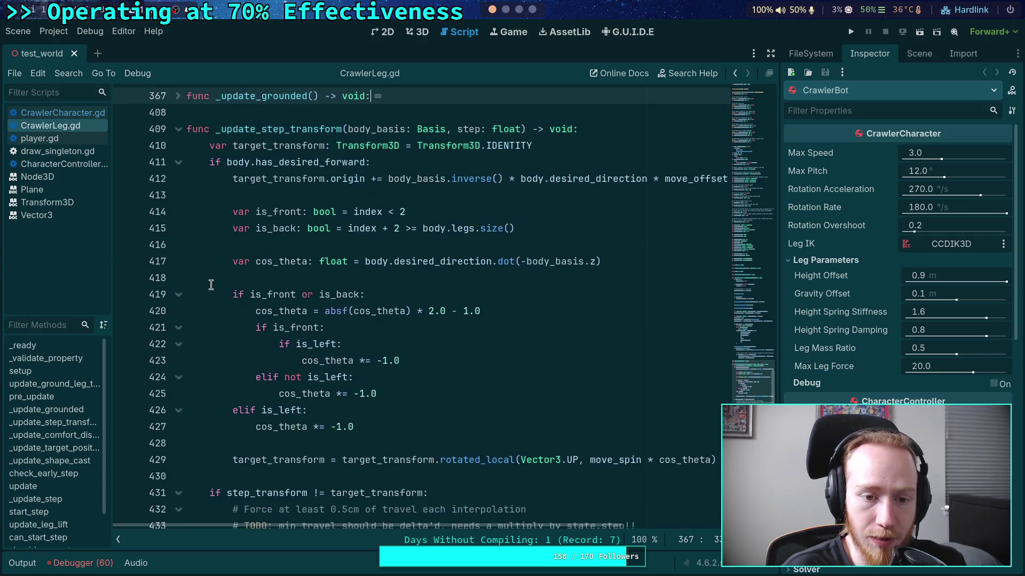
scroll(211, 285, "down", 4)
scroll(212, 285, "up", 6)
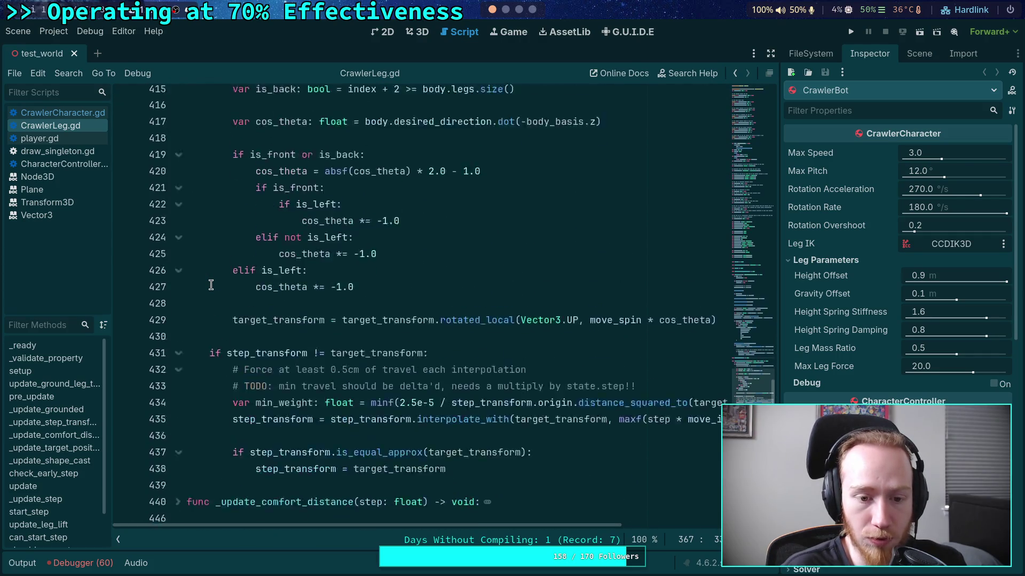
scroll(211, 285, "up", 3)
left_click(178, 328)
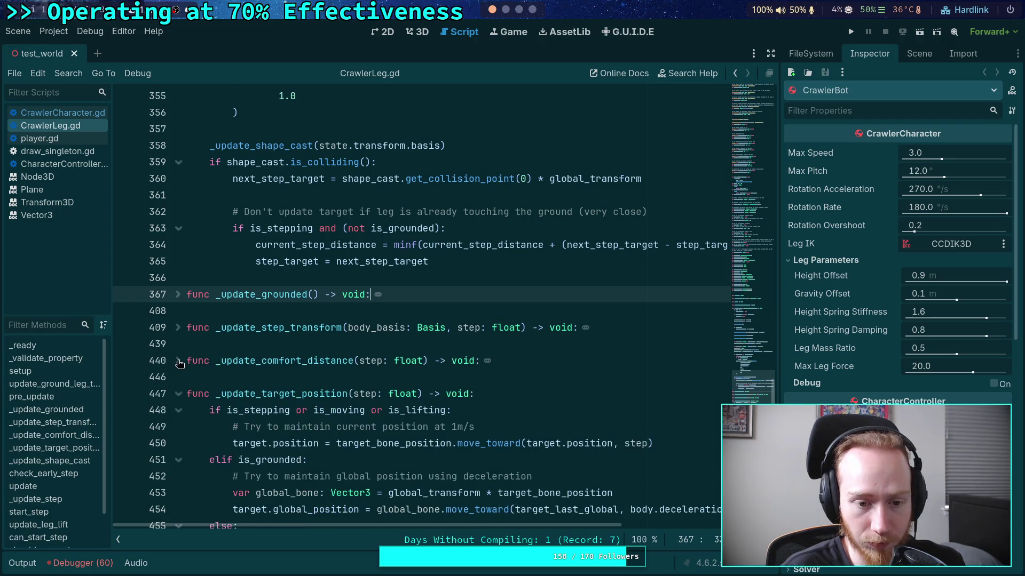
scroll(180, 352, "down", 2)
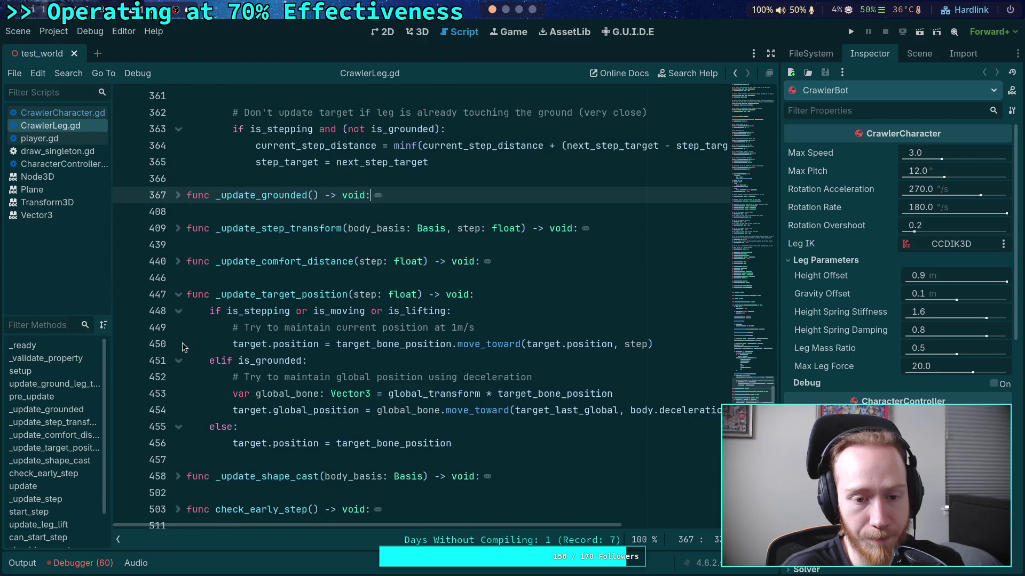
scroll(190, 320, "down", 2)
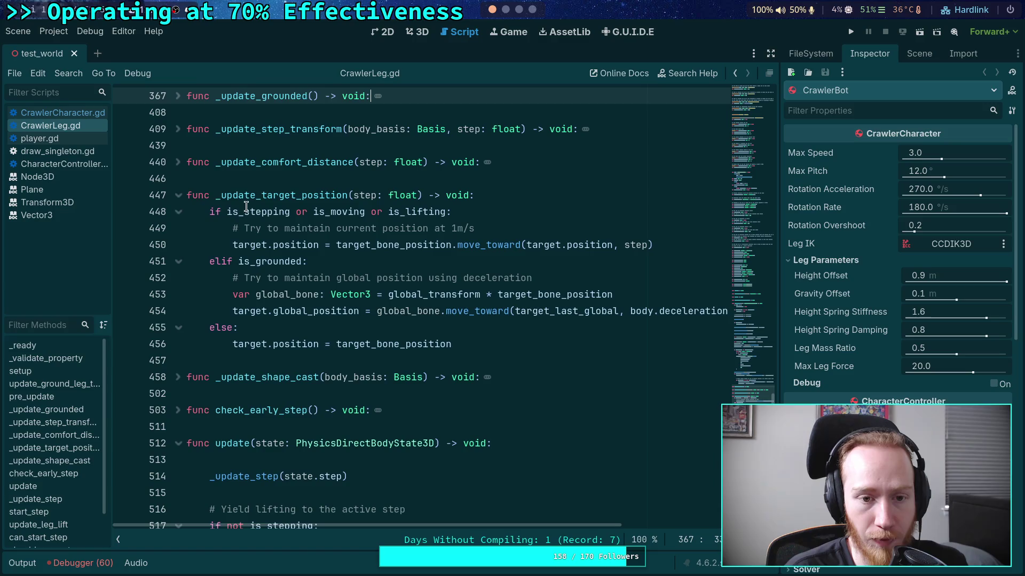
Fold _update_target_position, then expand, review and fold _update_shape_cast
left_click(178, 195)
left_click(178, 229)
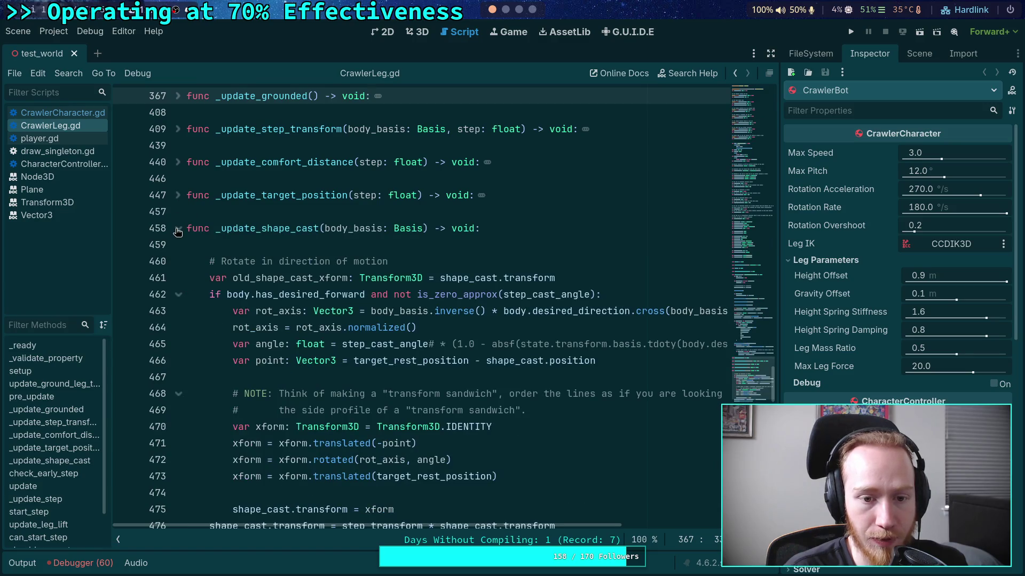
scroll(178, 232, "down", 7)
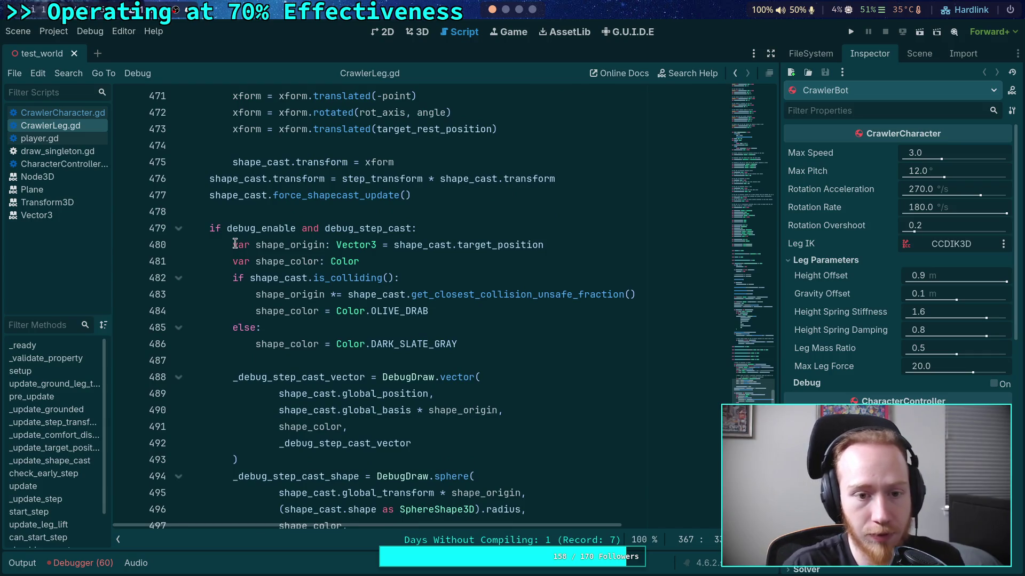
scroll(235, 245, "up", 5)
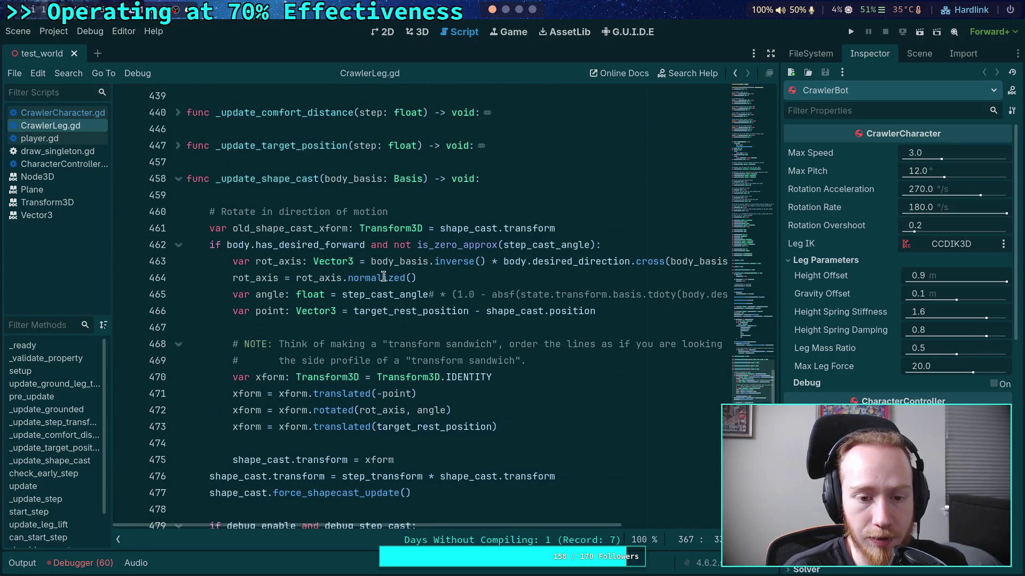
scroll(383, 277, "down", 5)
scroll(395, 266, "down", 3)
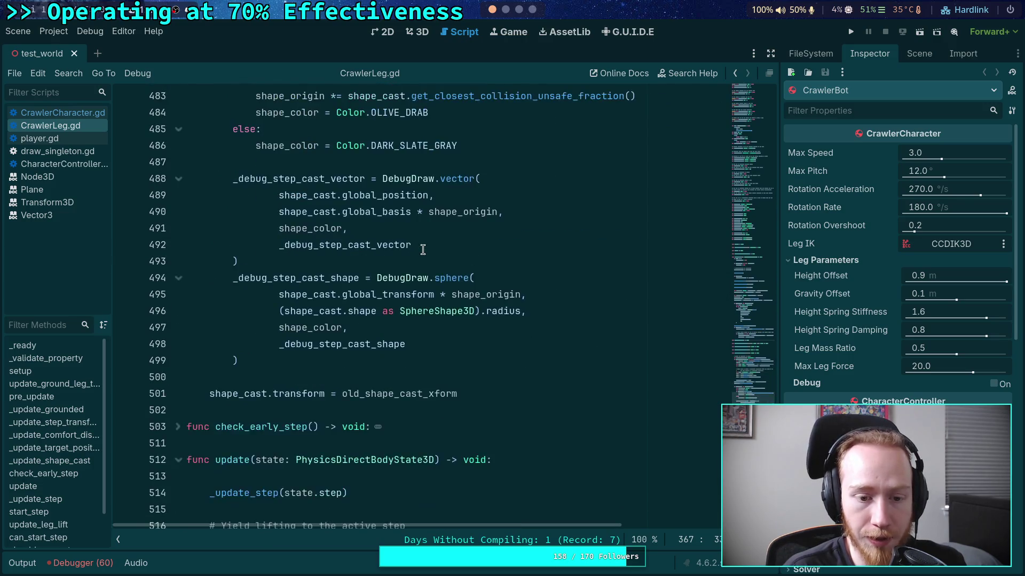
scroll(423, 250, "down", 1)
scroll(423, 250, "up", 3)
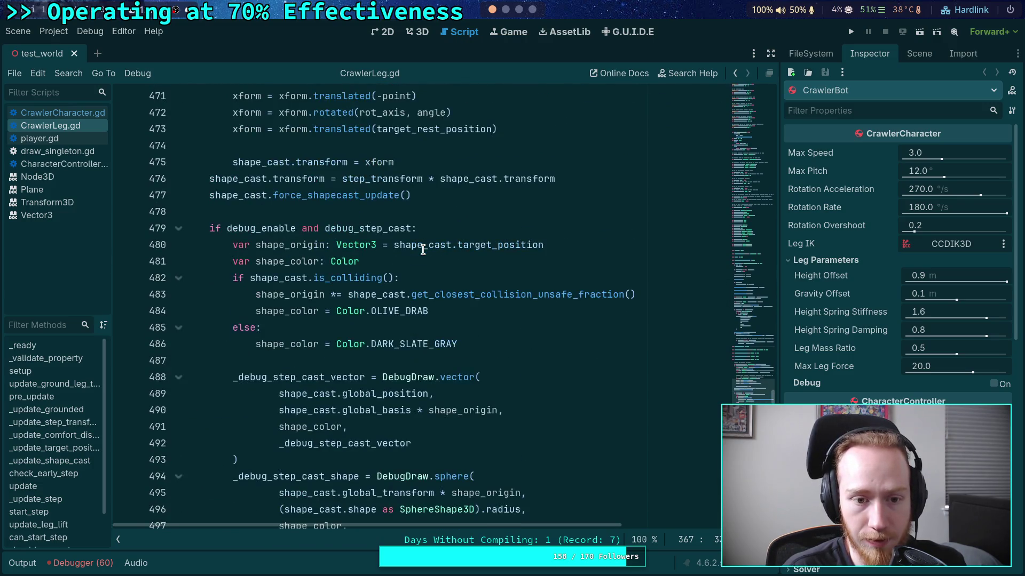
scroll(422, 249, "up", 5)
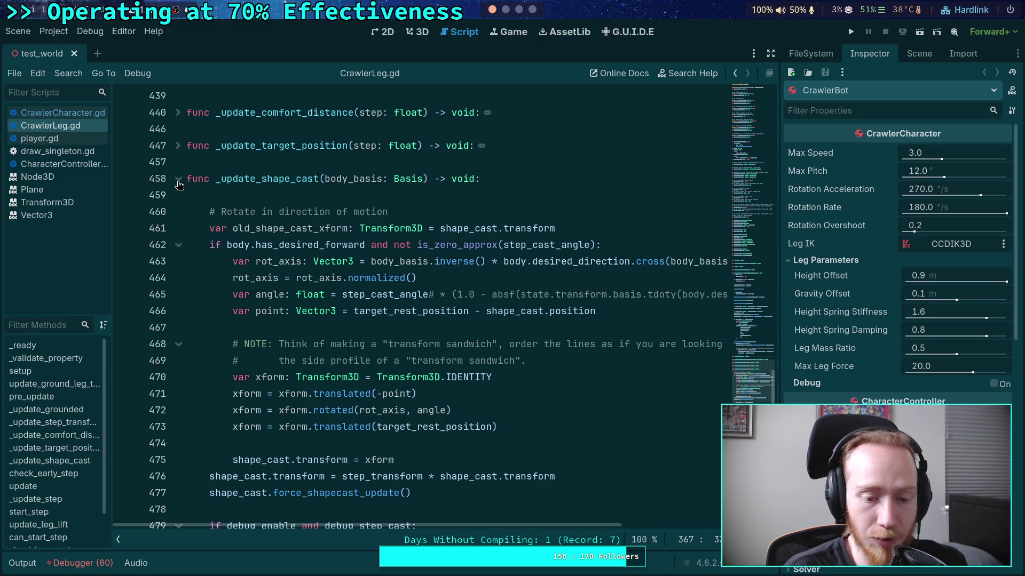
left_click(276, 195)
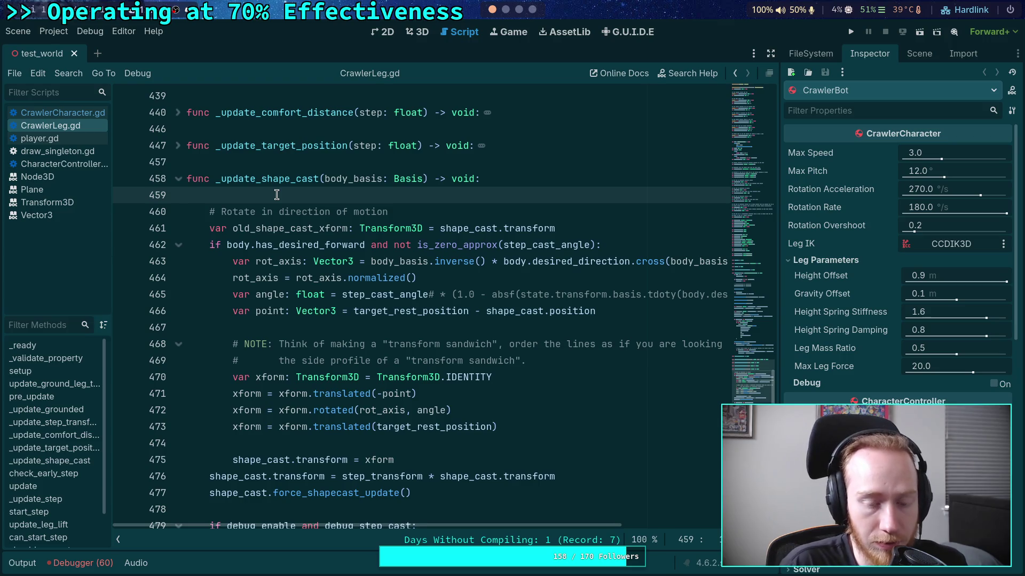
left_click(178, 179)
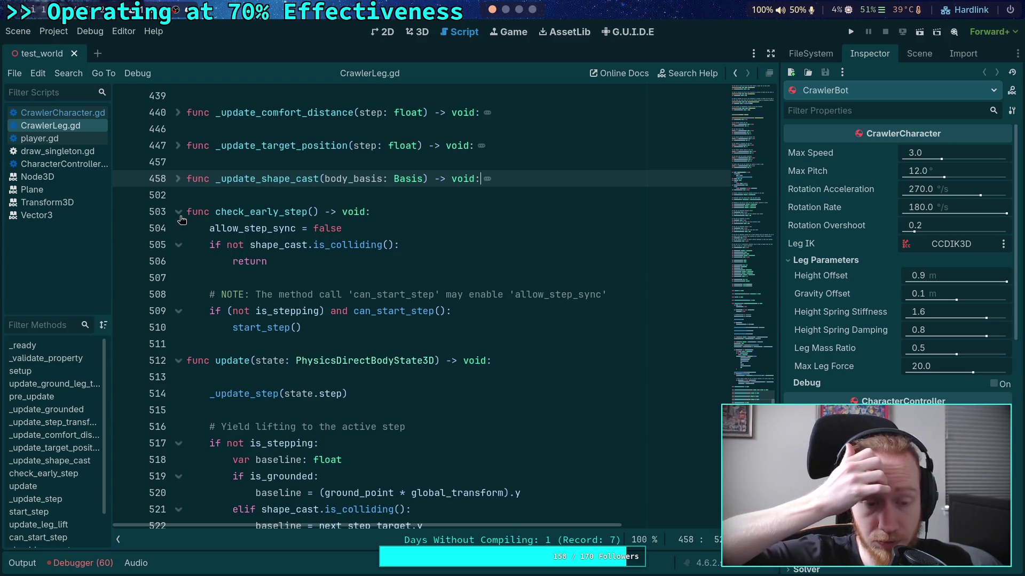
Insert force_lifting into the check_early_step condition on line 505
left_click(220, 244)
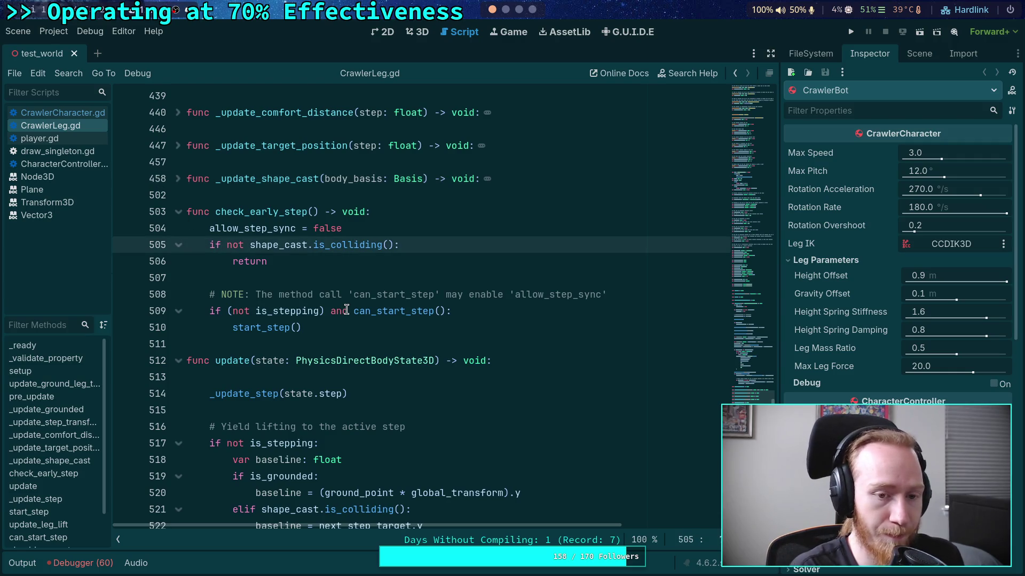
type("(force_le")
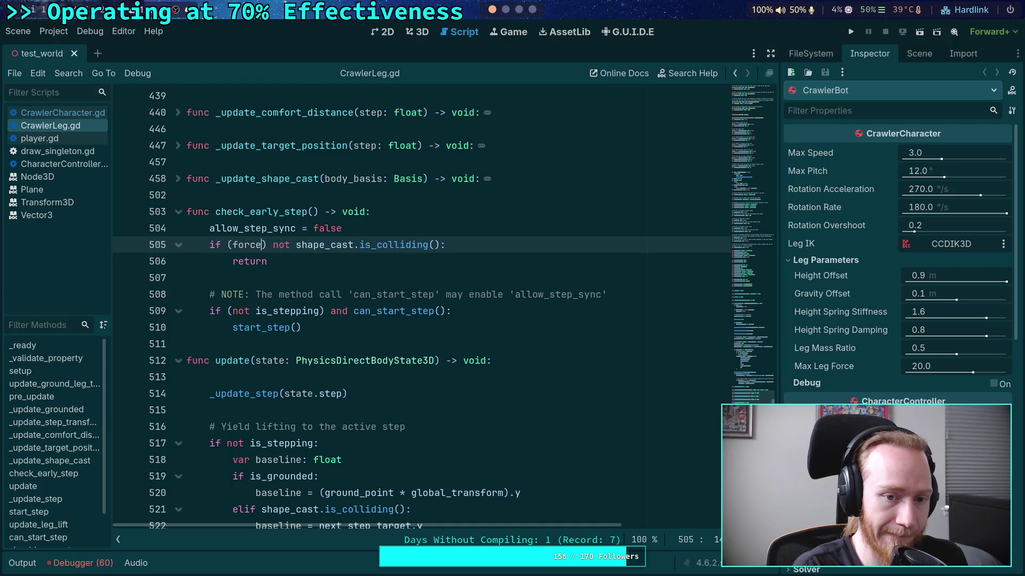
key("BackSpace")
type("if")
key("Return")
Rewrite line 505 to 'if force_lifting or (not shape_cast.is_colliding()): return'
left_click(245, 244)
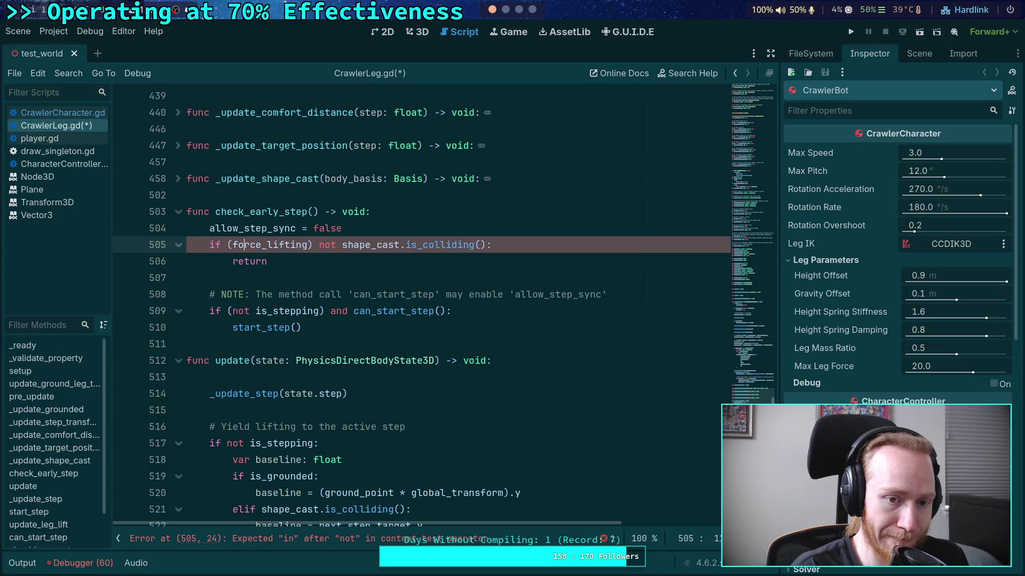
key("BackSpace")
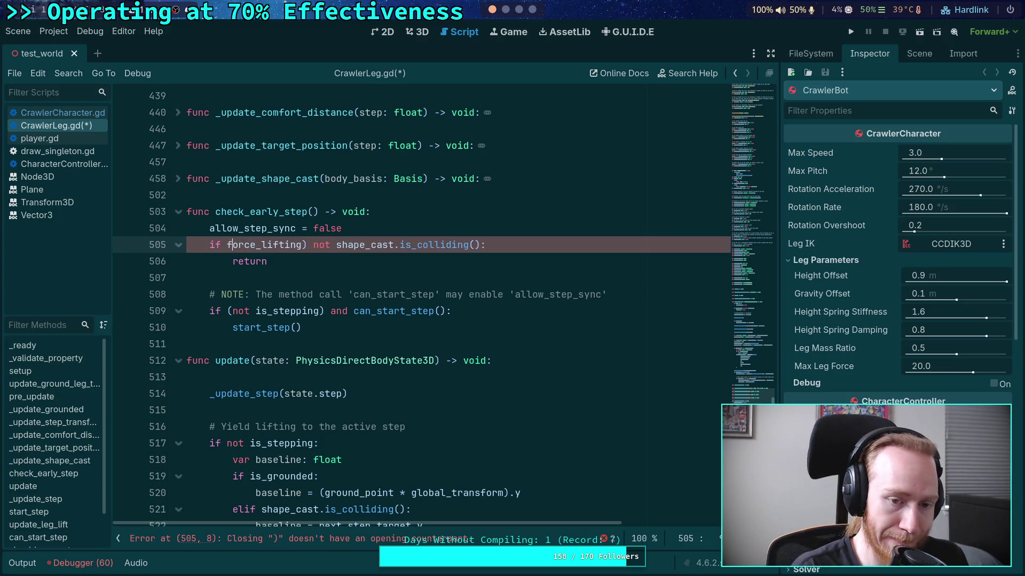
key("Right")
key("Right")
key("Right")
key("BackSpace")
key("BackSpace")
type("or ")
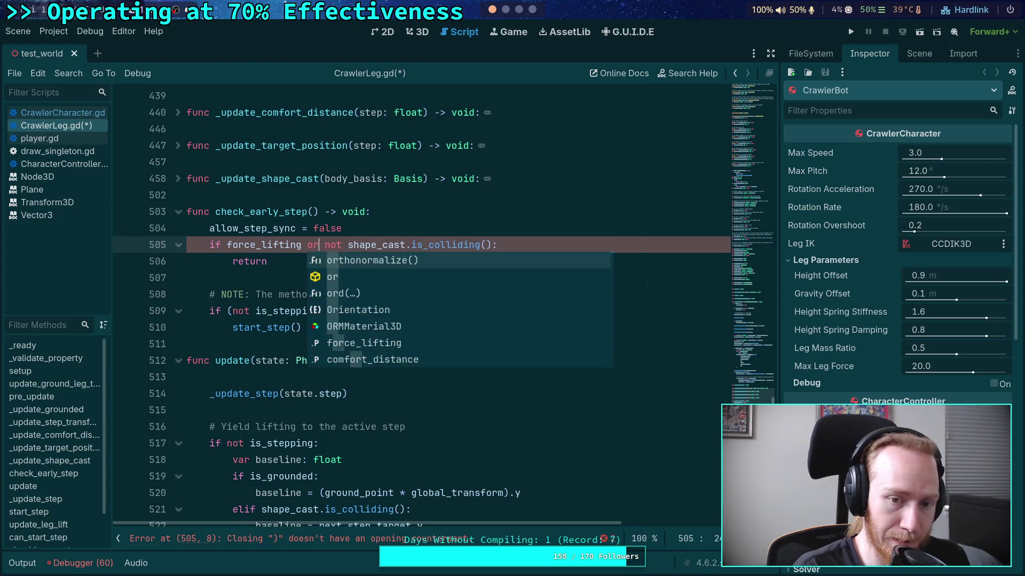
type("(")
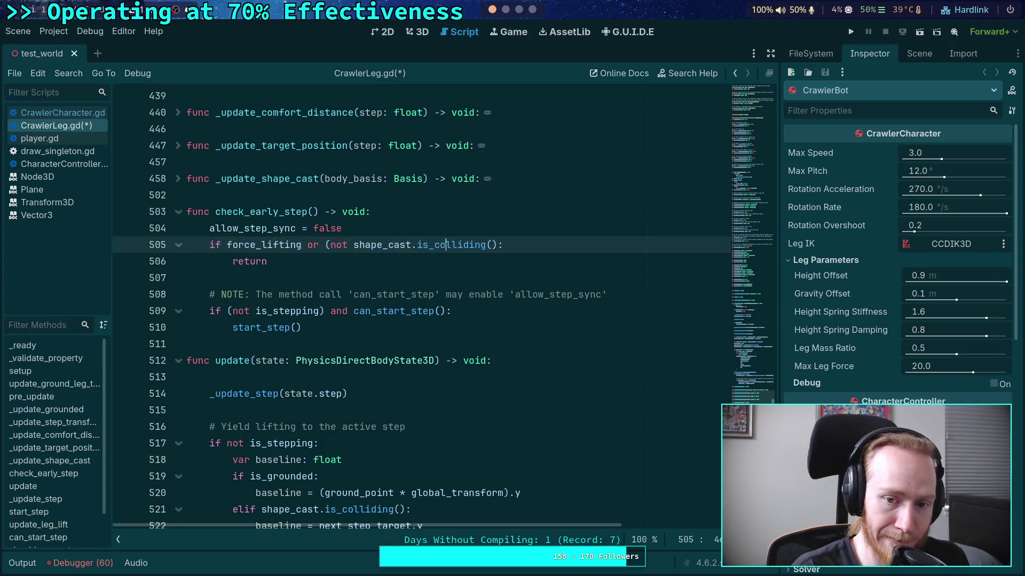
left_click(498, 245)
type(")")
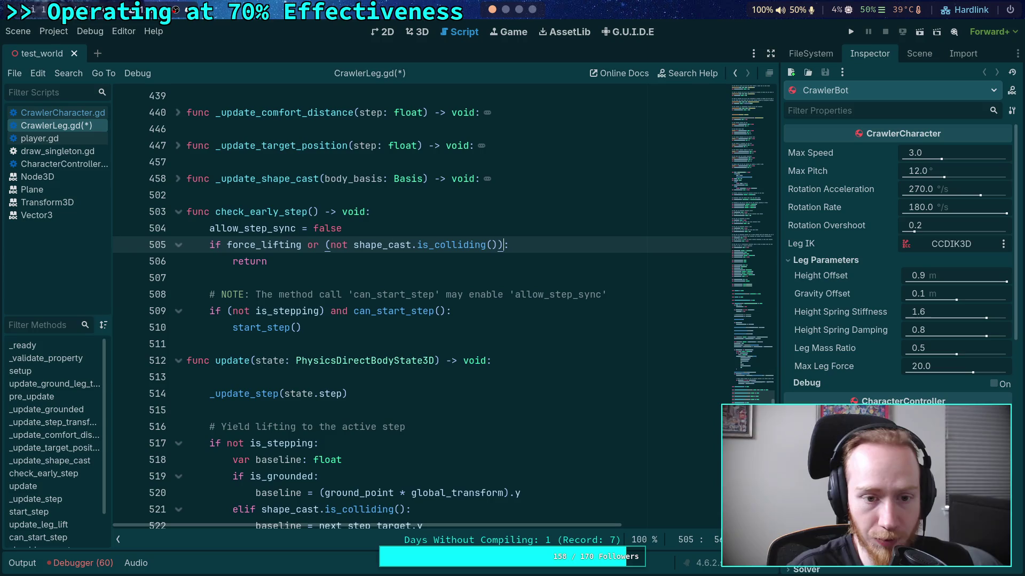
double_click(259, 245)
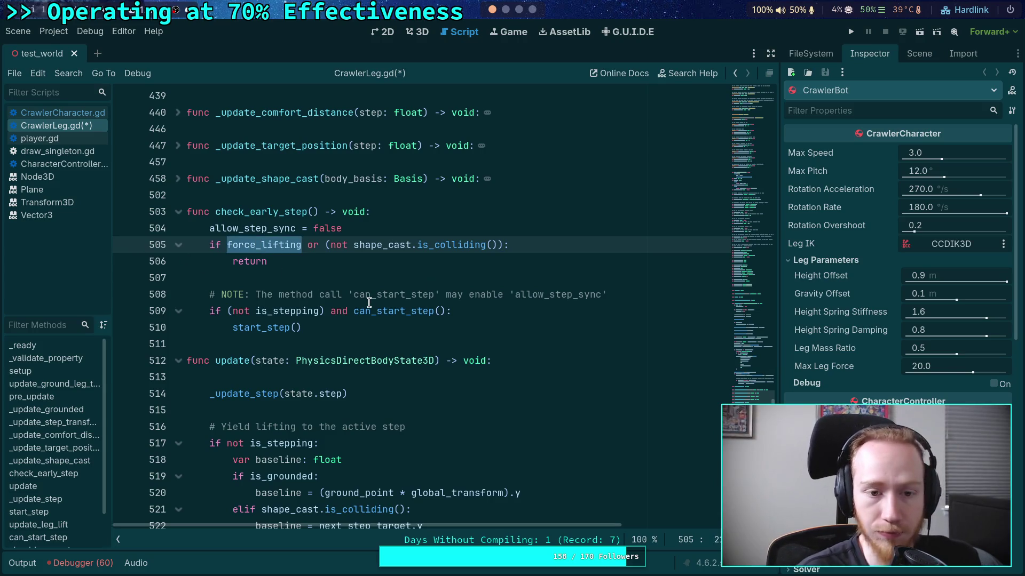
scroll(320, 300, "down", 4)
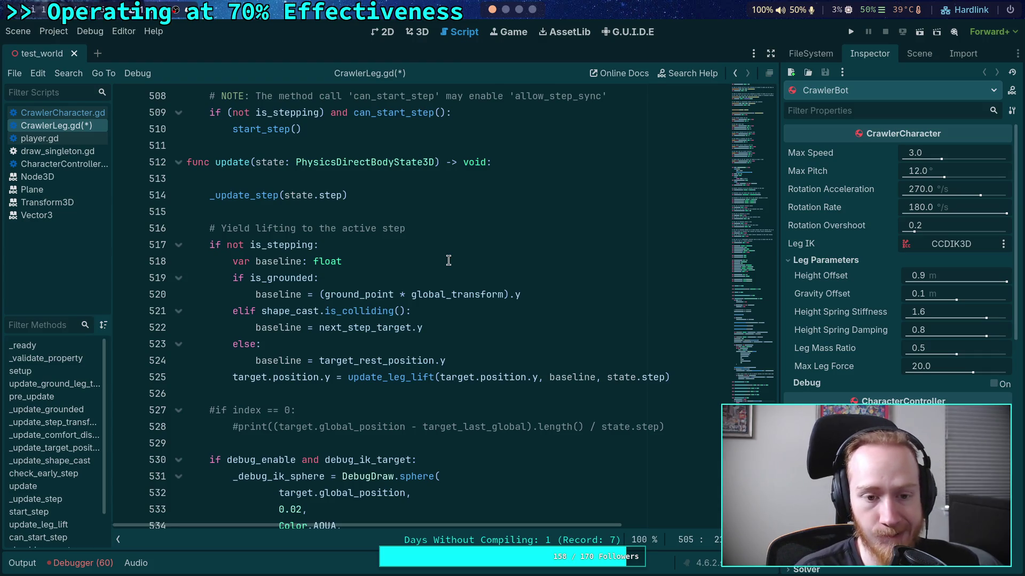
Collapse the check_early_step and update functions
scroll(451, 259, "up", 2)
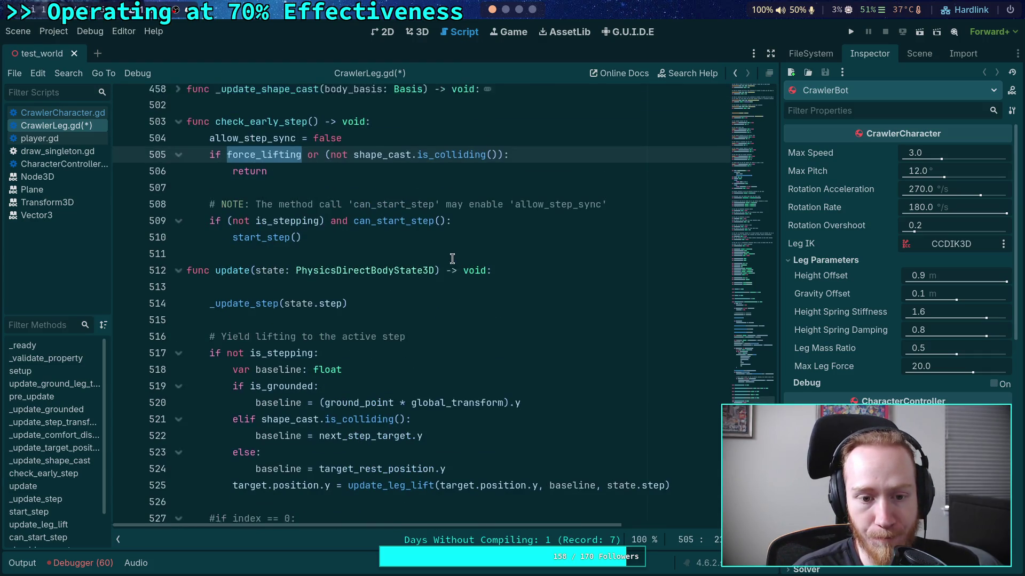
scroll(451, 259, "up", 1)
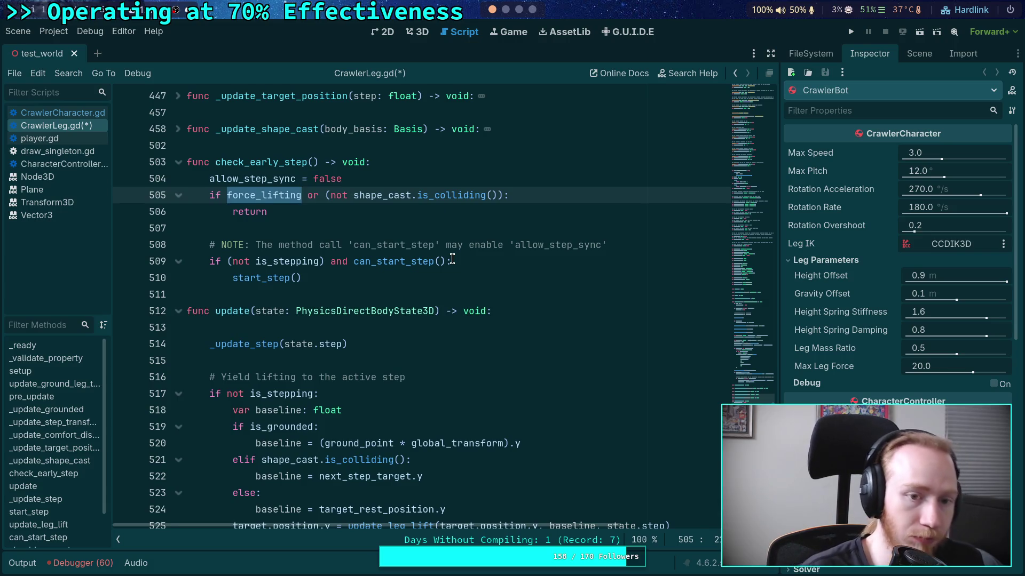
scroll(452, 259, "up", 20)
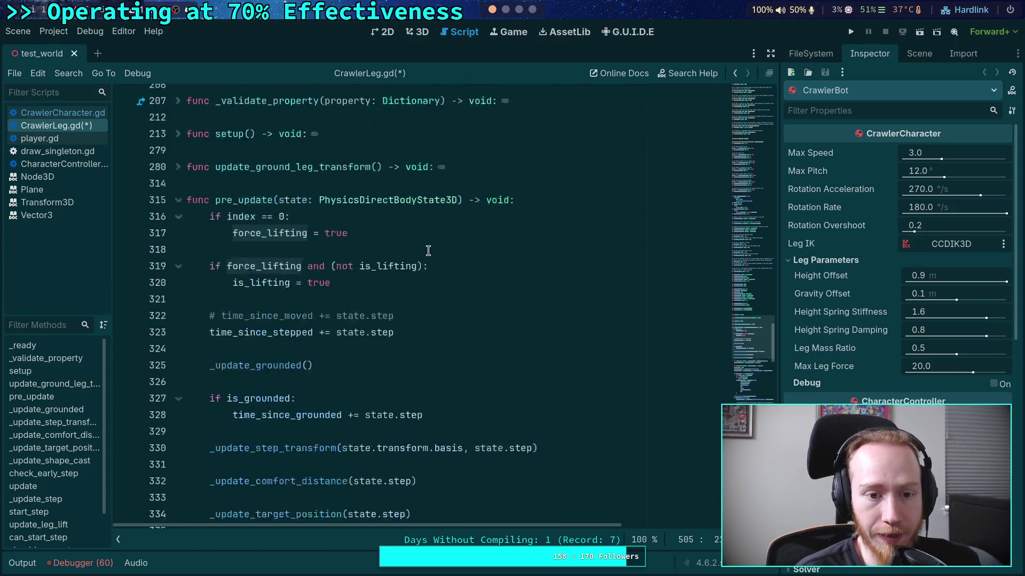
scroll(428, 251, "down", 12)
scroll(428, 251, "up", 5)
scroll(428, 251, "down", 10)
scroll(428, 251, "down", 15)
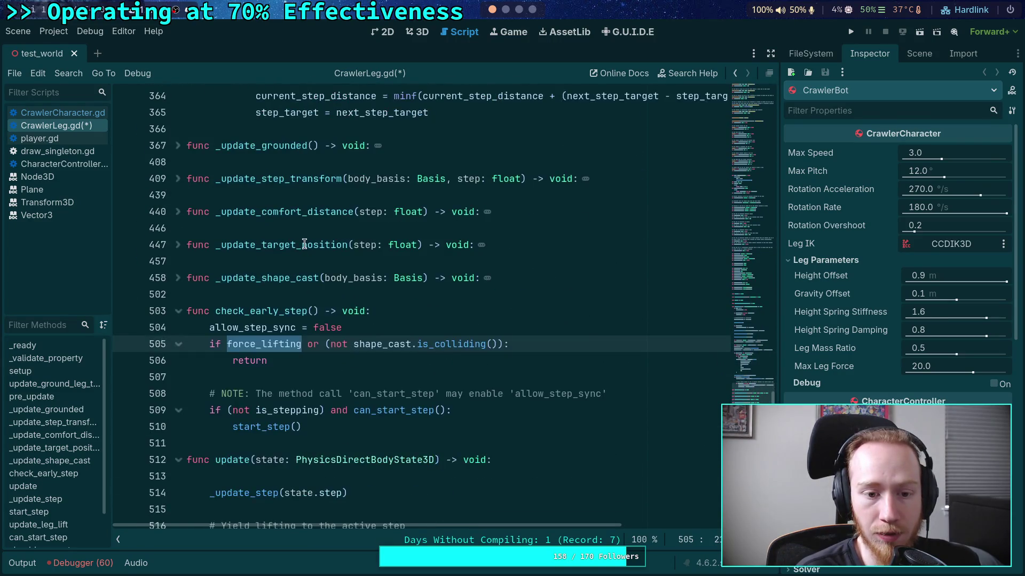
left_click(178, 113)
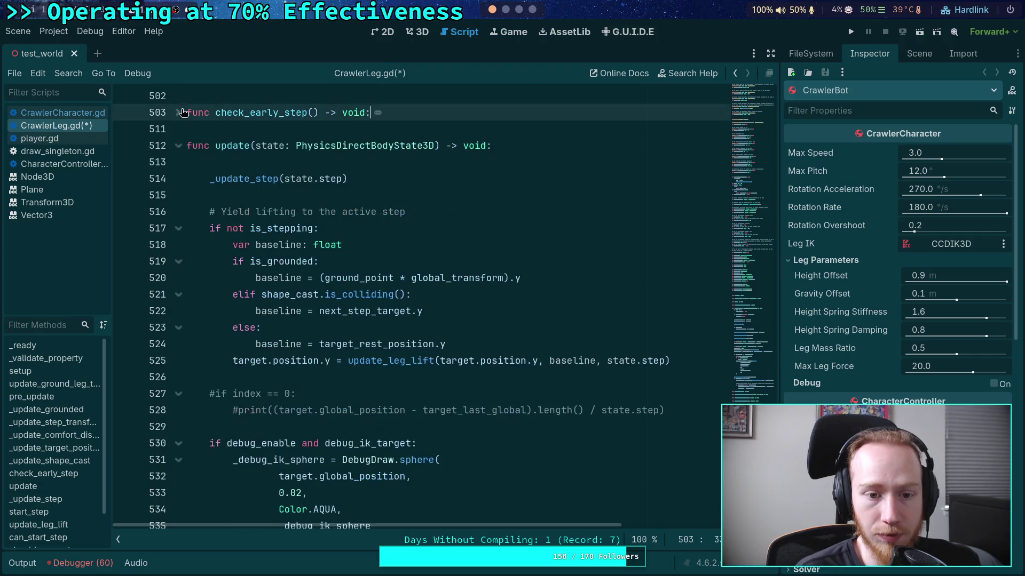
left_click(179, 146)
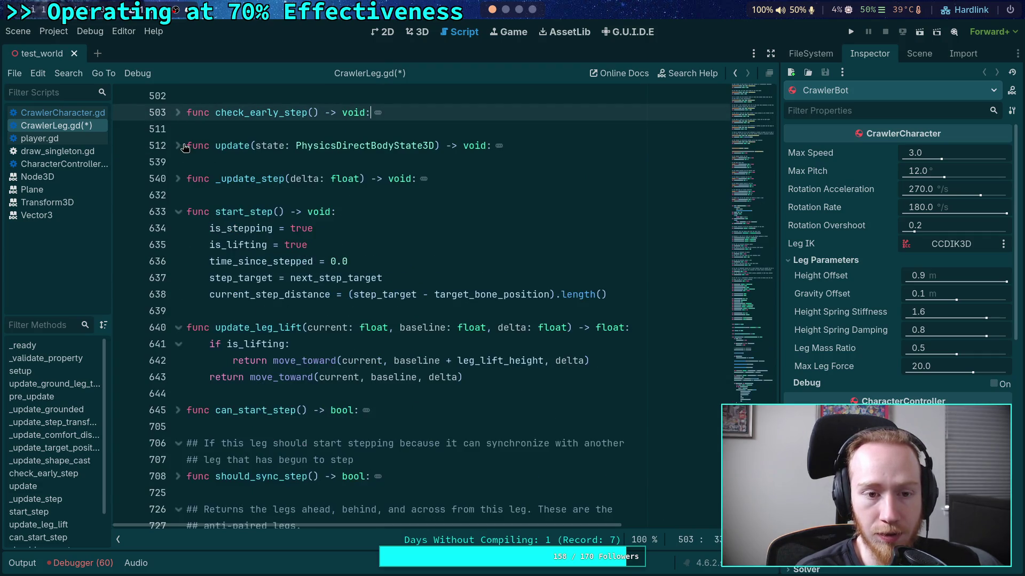
Unfold _update_step at line 540 and read its start-step condition
left_click(178, 179)
scroll(406, 281, "up", 2)
left_click(497, 232)
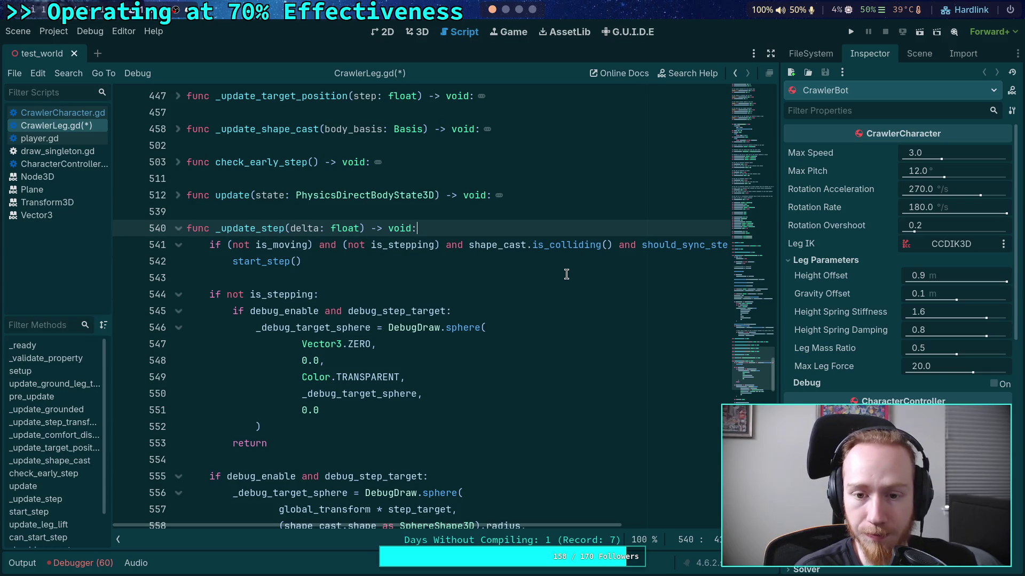
left_click(182, 231)
scroll(358, 246, "up", 15)
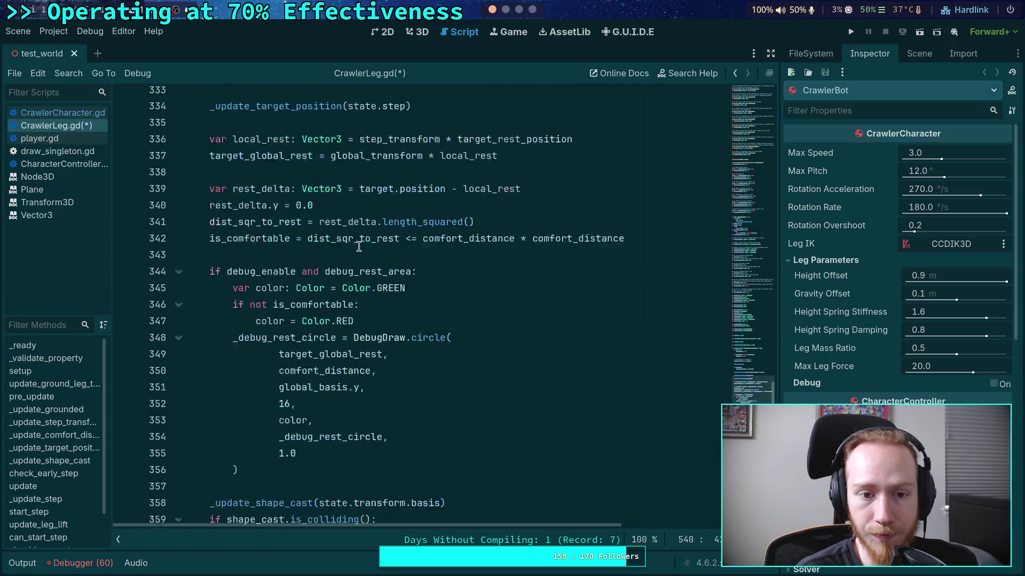
scroll(358, 246, "up", 4)
scroll(359, 246, "down", 12)
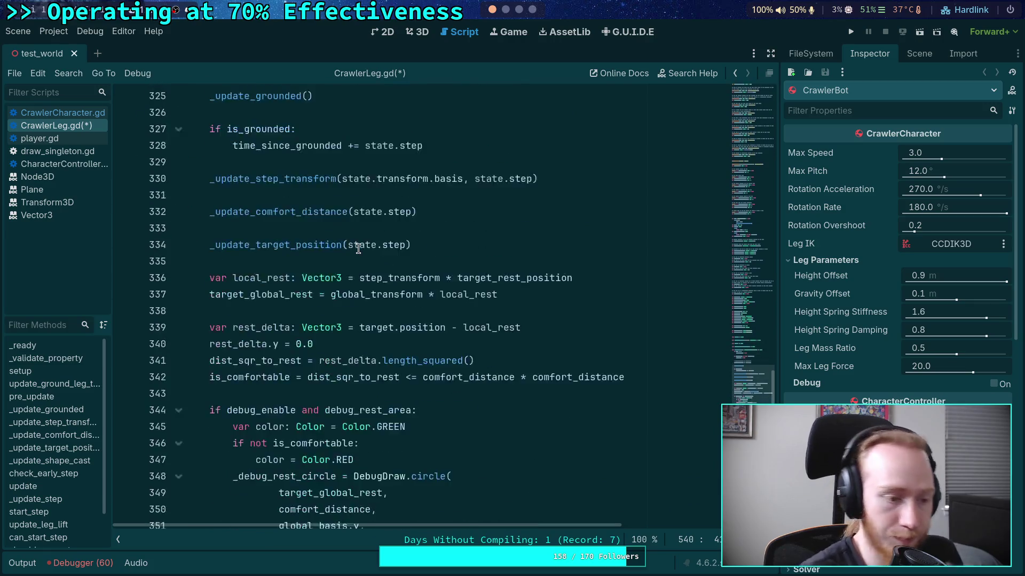
scroll(358, 249, "down", 8)
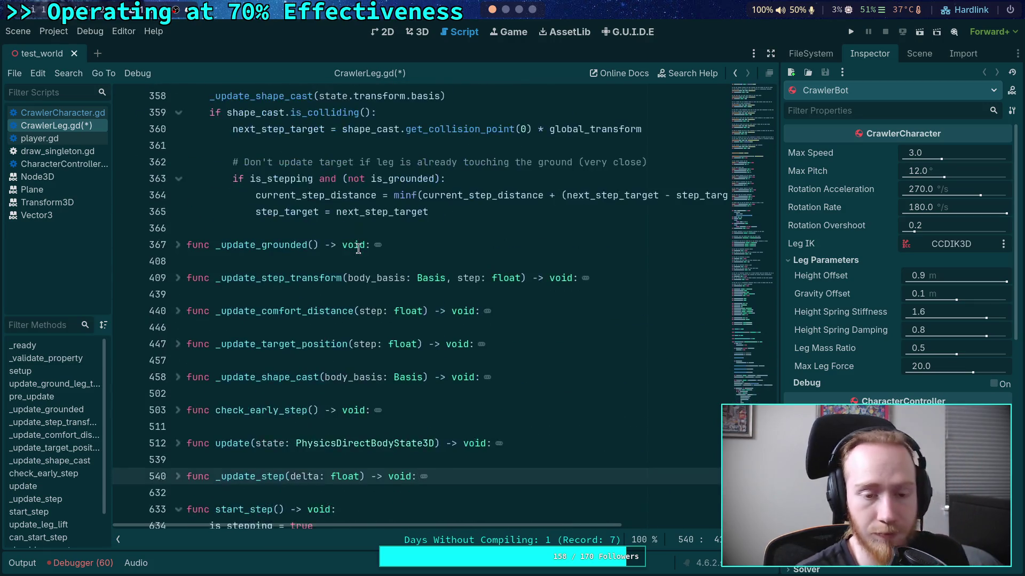
left_click(178, 377)
scroll(255, 381, "down", 4)
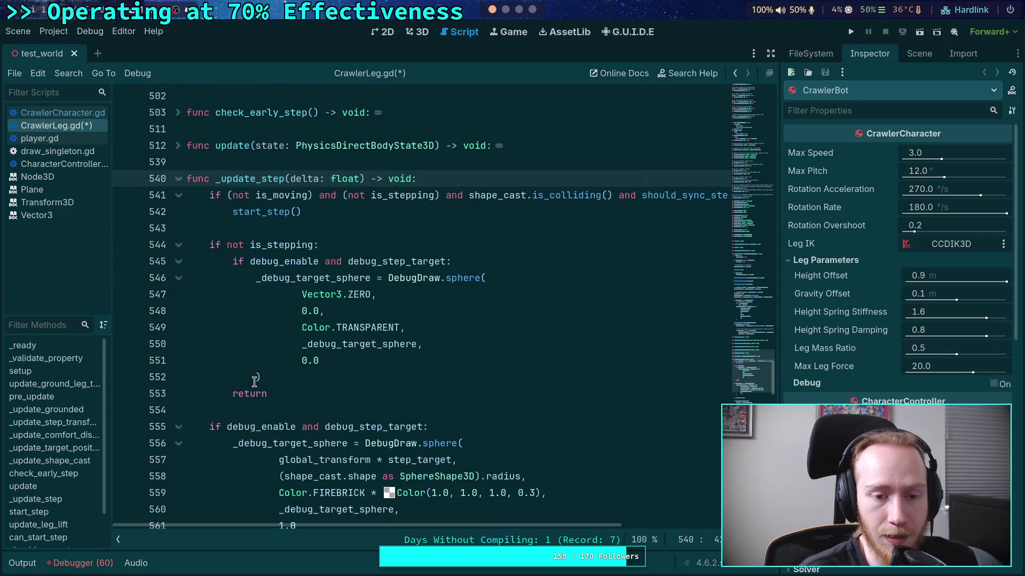
left_click(230, 195)
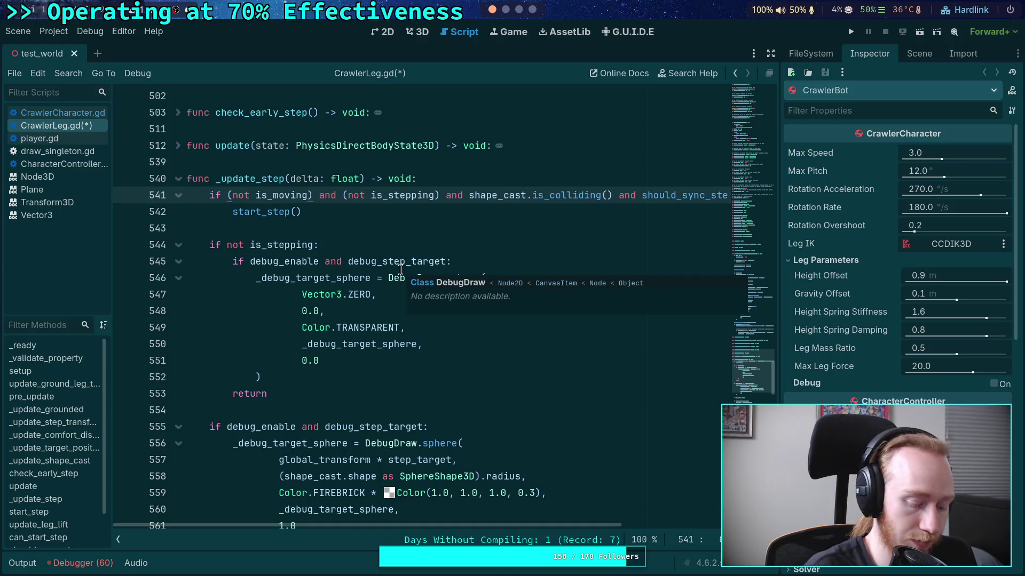
Open a parenthesis after 'if' and move the first condition clause onto its own indented line
type("(")
key("Delete")
key("Return")
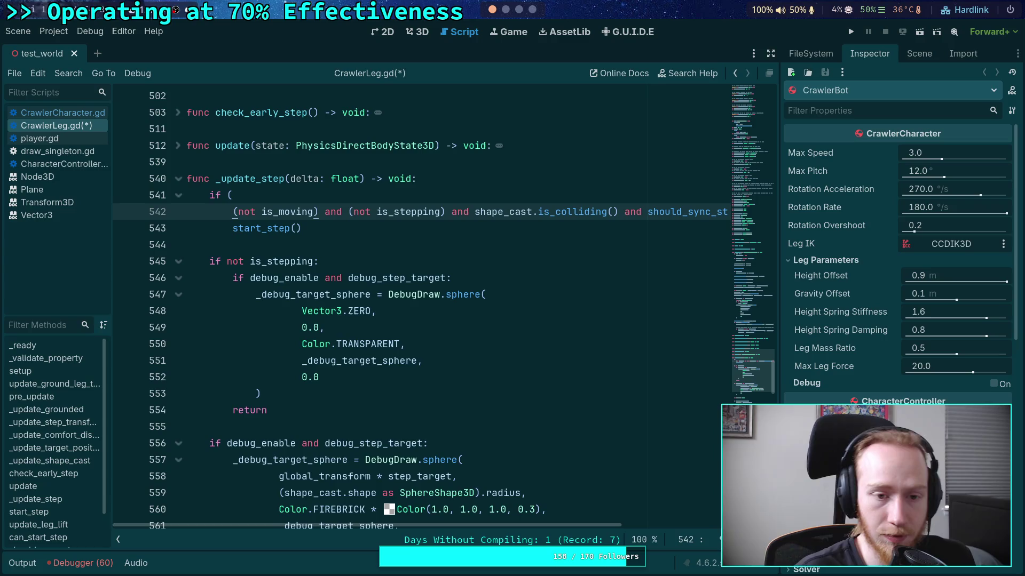
key("Tab")
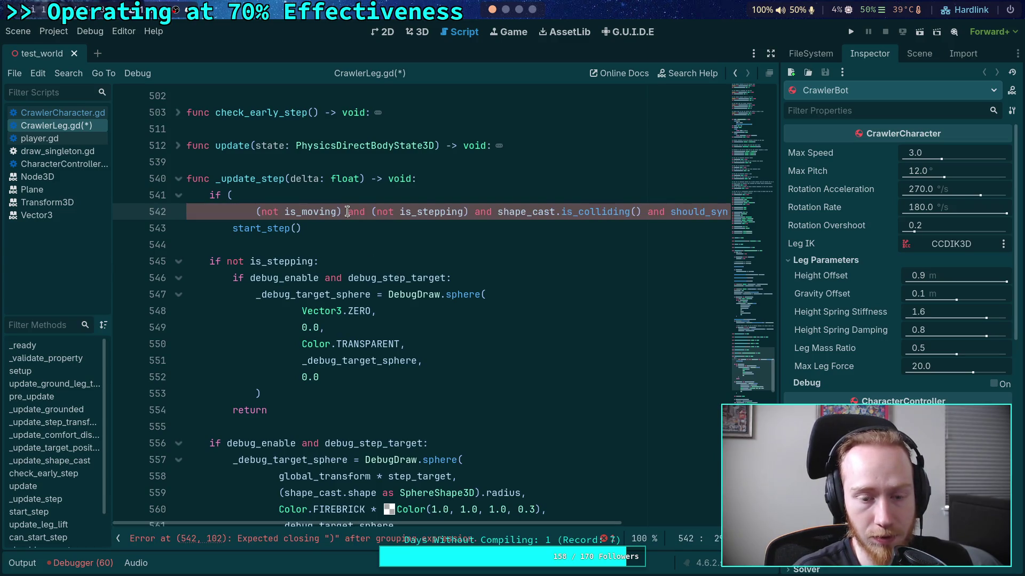
left_click(348, 212)
key("Return")
key("BackSpace")
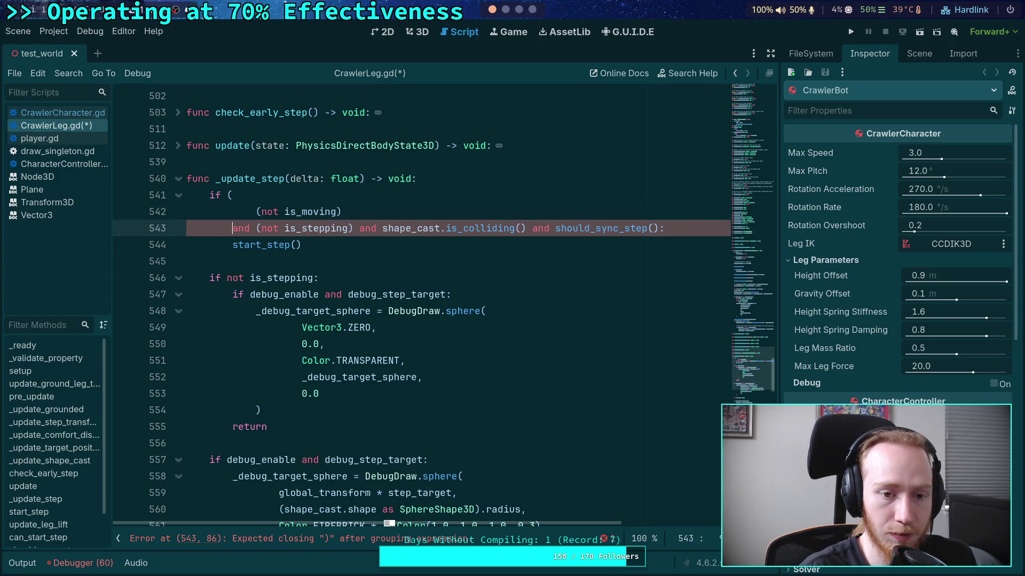
Put shape_cast.is_colliding(), should_sync_step() and the closing '):' each on separate lines
left_click(358, 229)
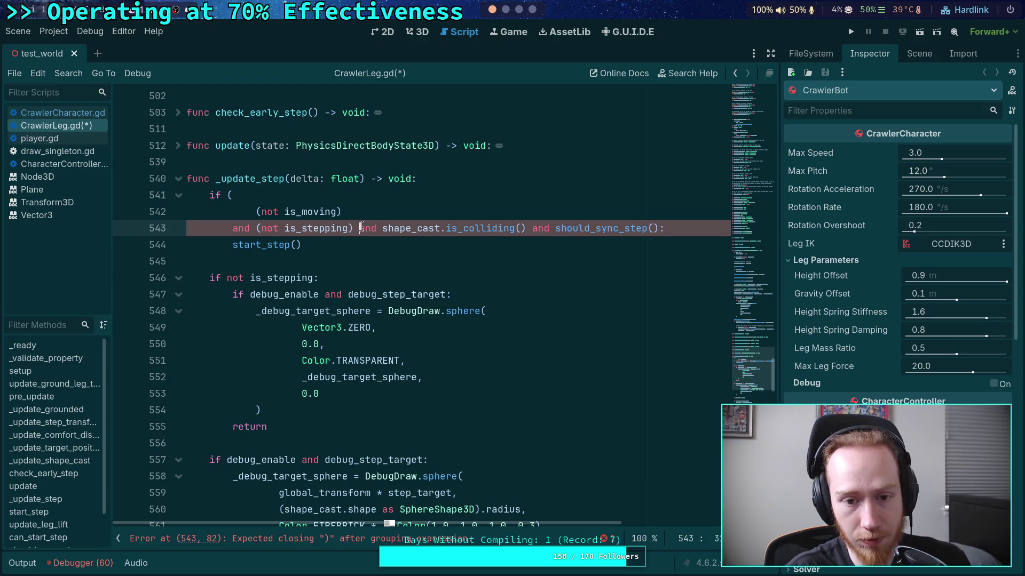
key("Return")
left_click(404, 245)
key("Return")
left_click(357, 262)
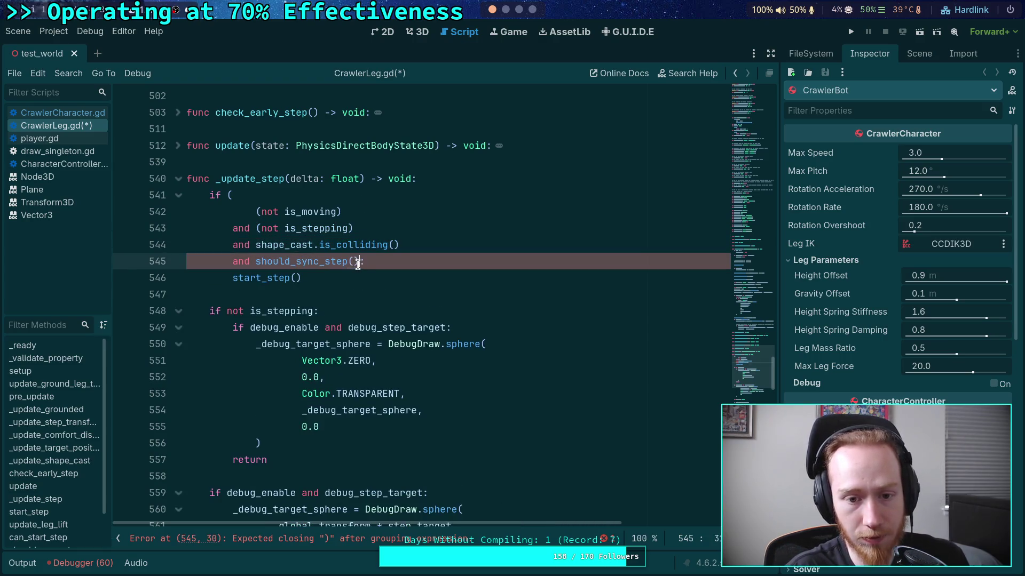
key("Return")
type("):")
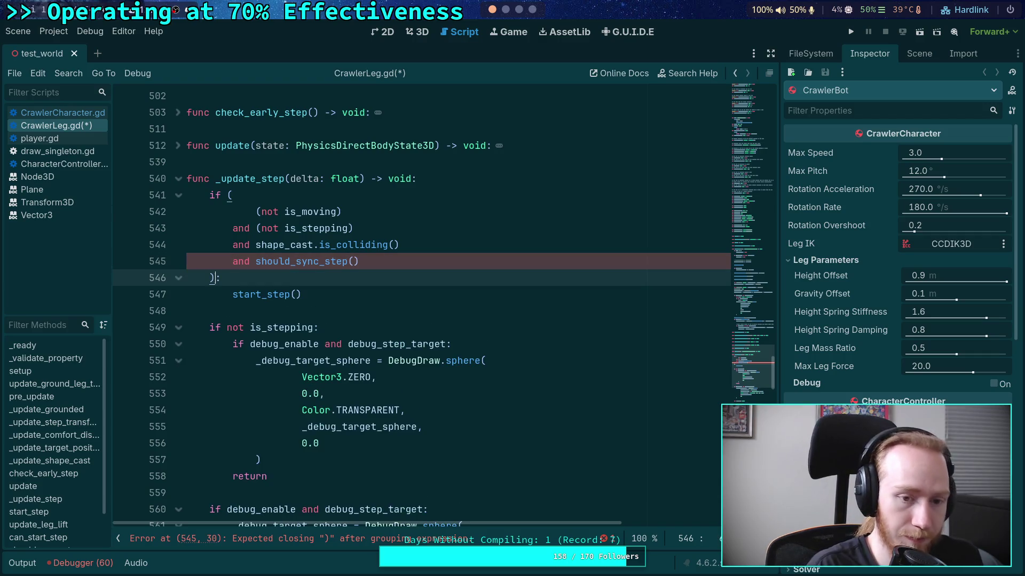
left_click(389, 203)
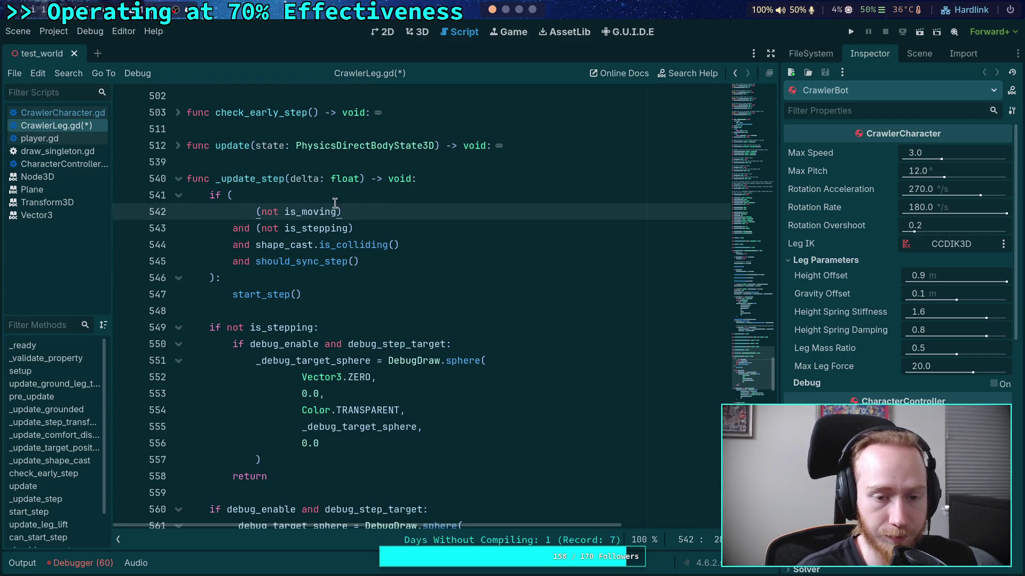
left_click(394, 230)
key("Return")
Add the 'and (not force_lifting)' clause to the _update_step start-step condition
type("and (not ")
type("force_")
type("liftinf")
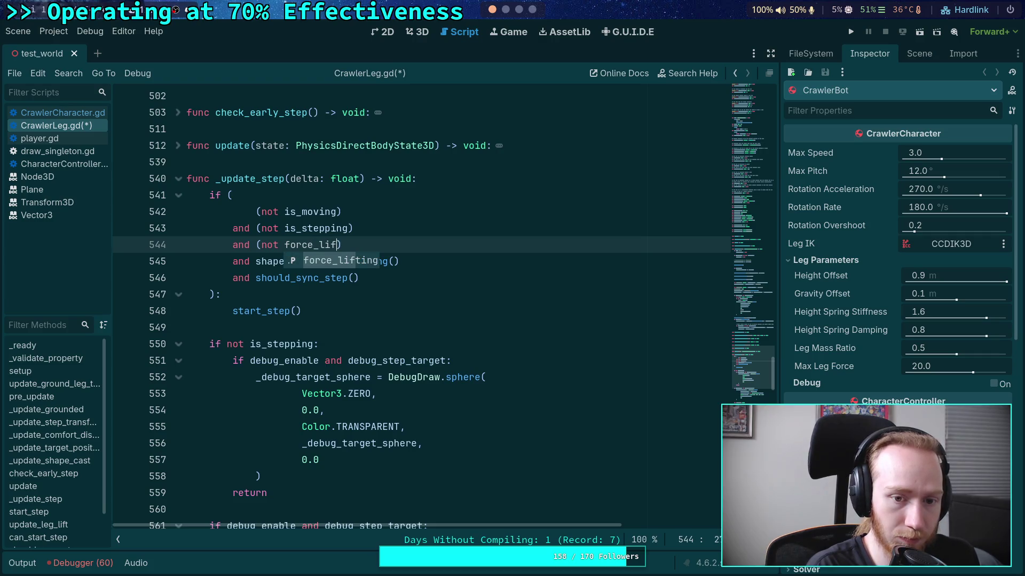
key("BackSpace")
type("g")
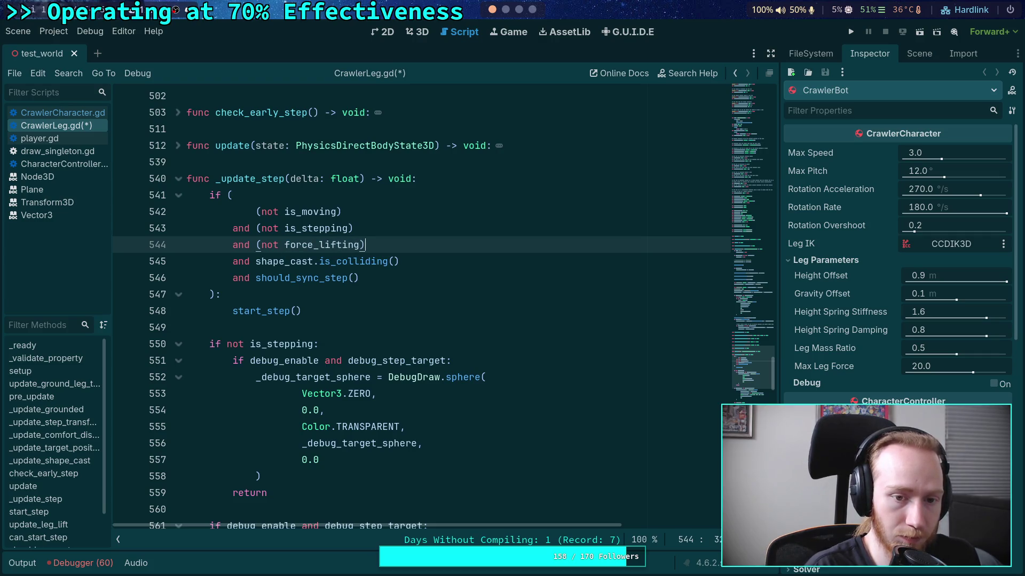
left_click(388, 293)
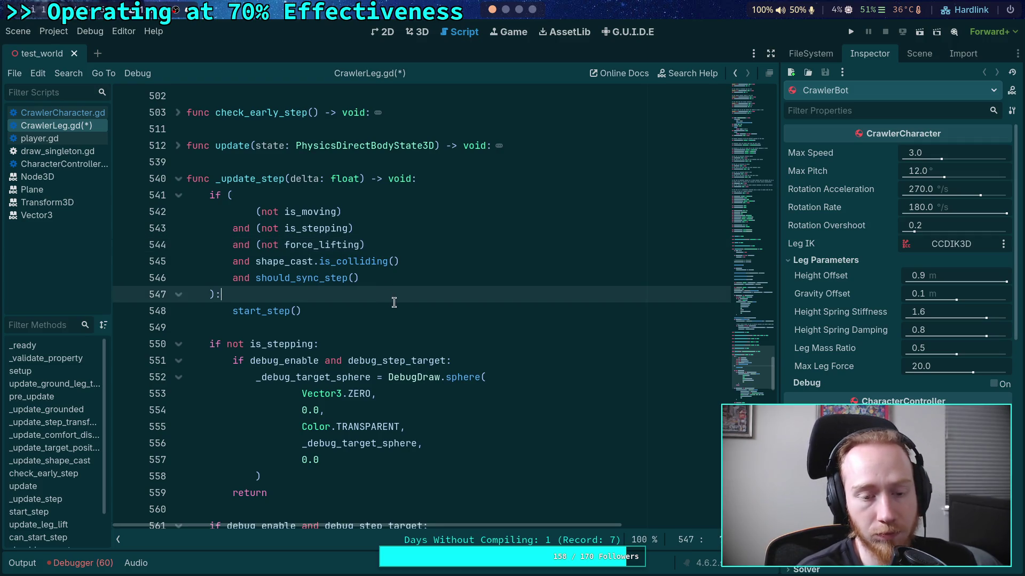
Scroll through the rest of _update_step to review the updated condition
scroll(365, 293, "down", 2)
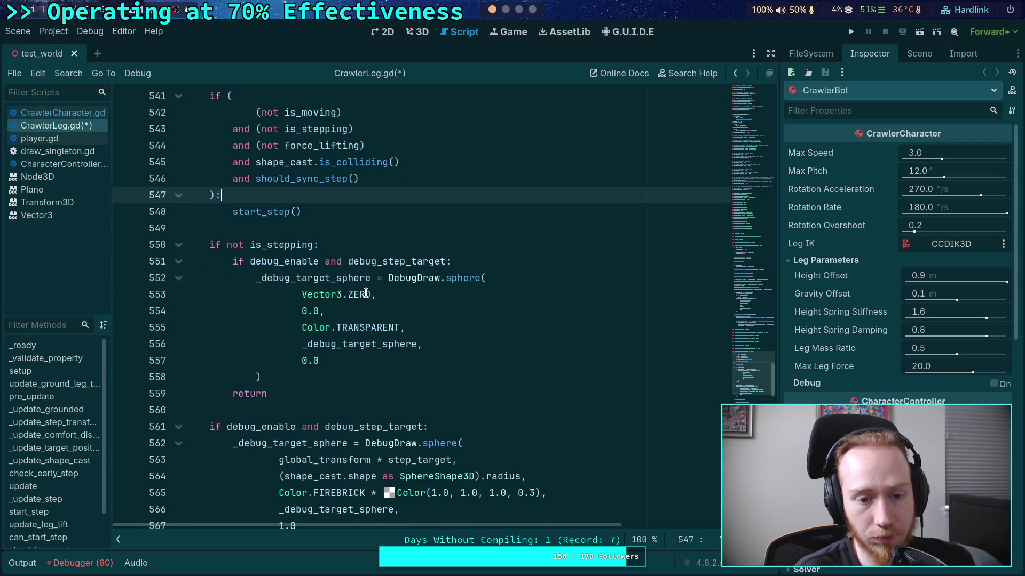
scroll(366, 292, "up", 1)
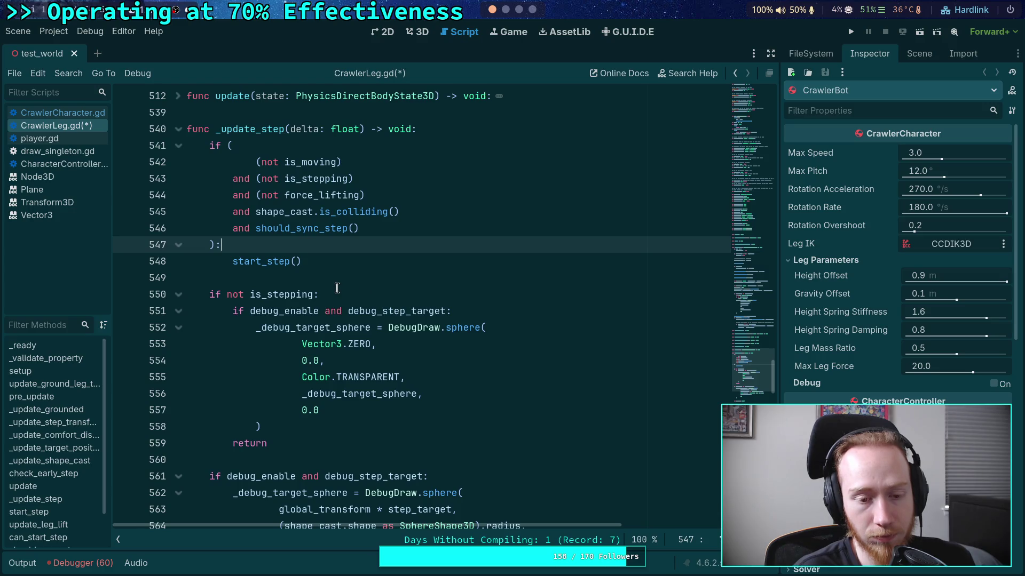
scroll(336, 288, "down", 1)
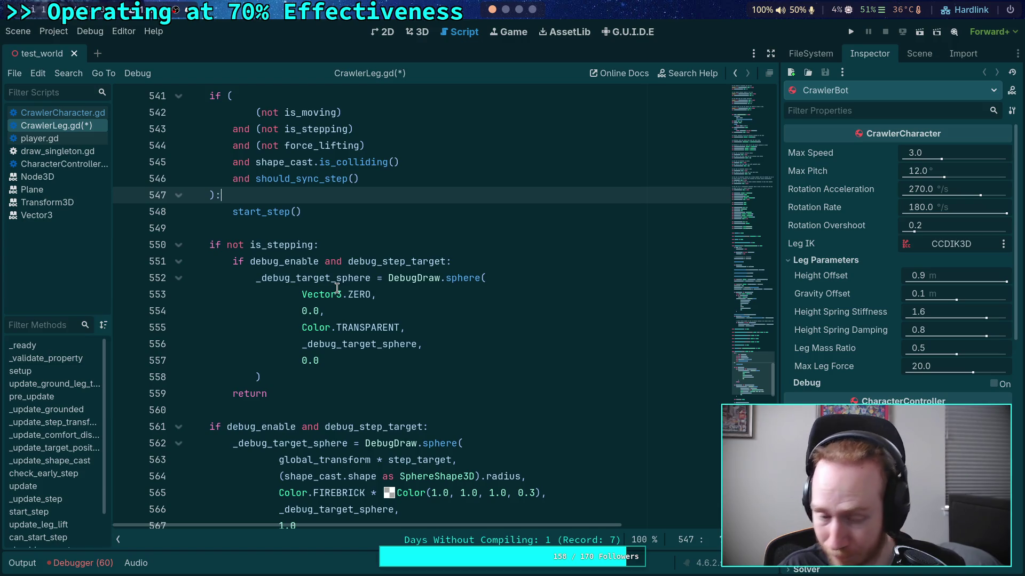
scroll(337, 288, "down", 3)
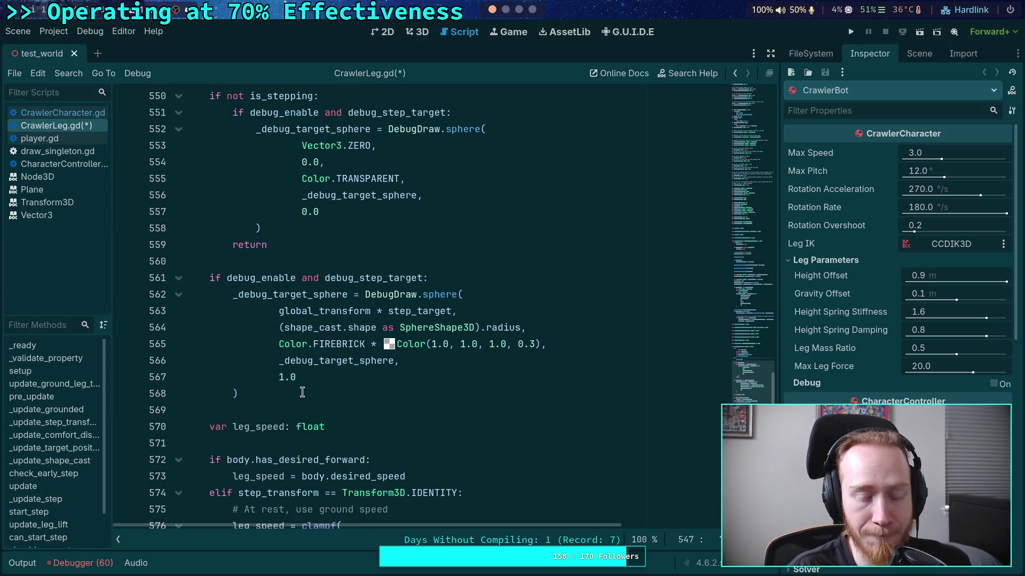
scroll(303, 391, "up", 2)
left_click(318, 343)
scroll(396, 358, "up", 1)
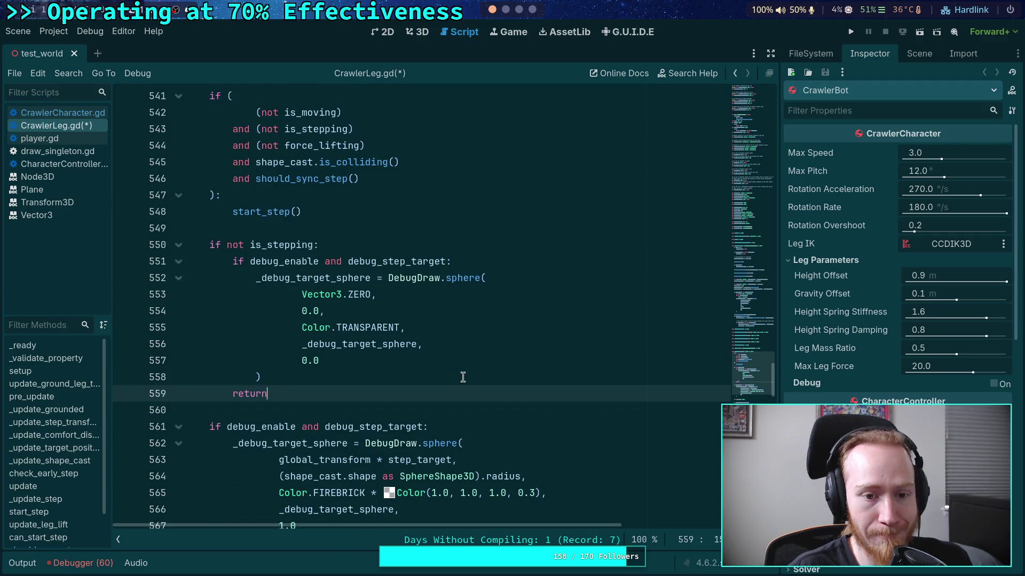
left_click(227, 245)
scroll(396, 310, "up", 2)
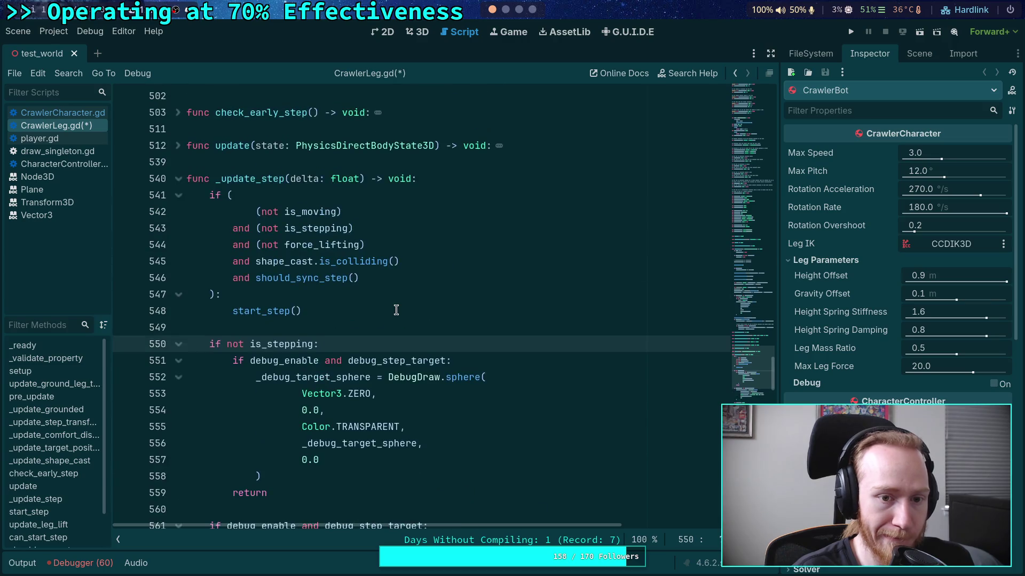
On line 550, insert force_lifting followed by 'or' before the is_stepping check
type("()is")
key("BackSpace")
key("BackSpace")
type("fo")
key("Return")
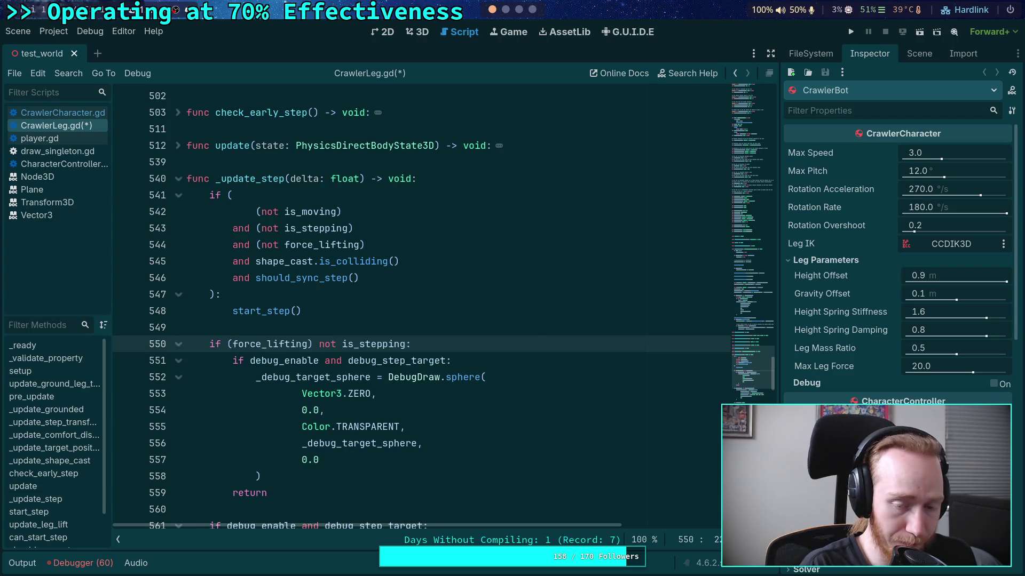
key("Right")
type("or")
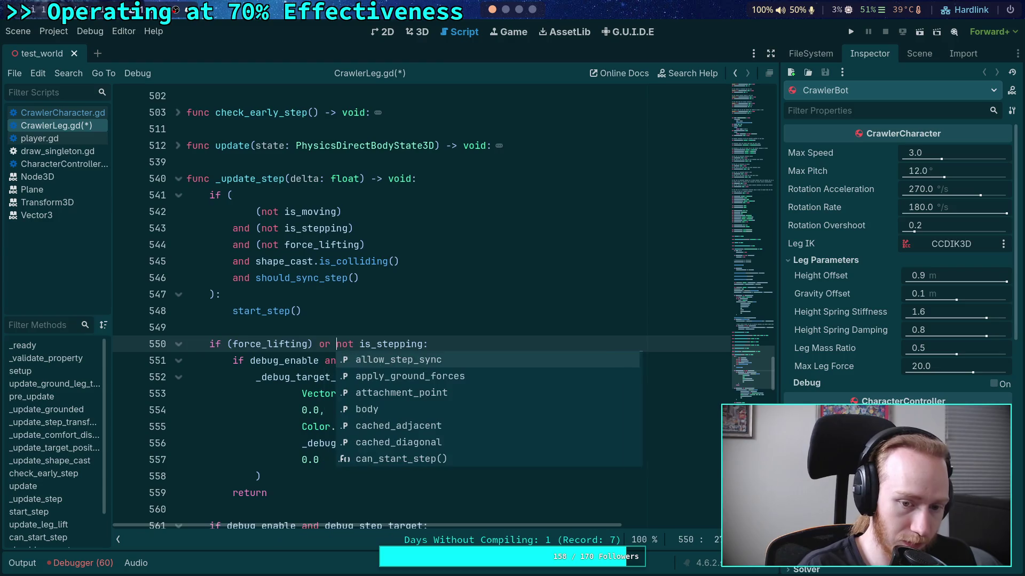
key("Escape")
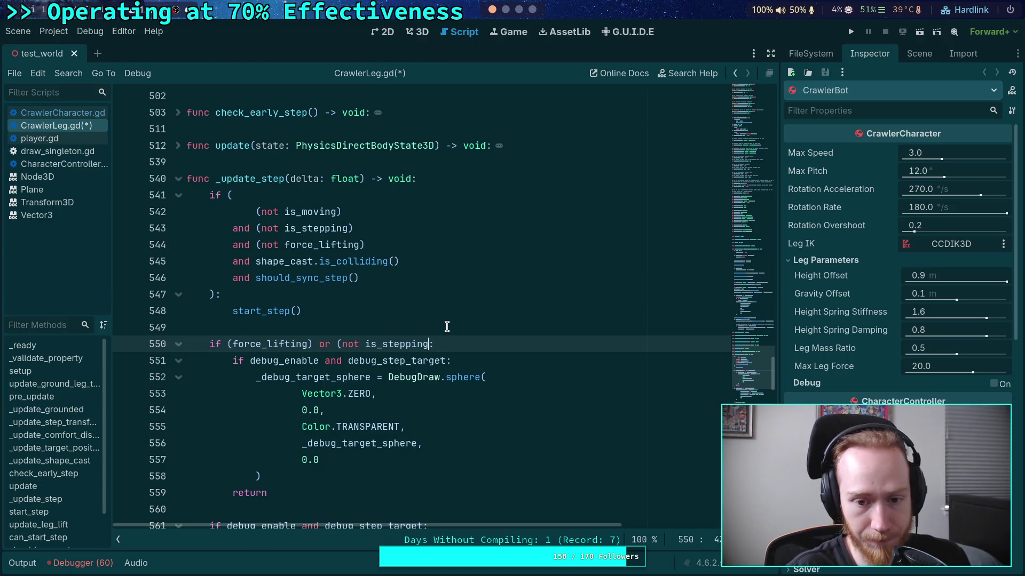
Fix the parentheses so line 550 reads 'if force_lifting or (not is_stepping):'
type("(")
left_click(432, 344)
type(")")
left_click(234, 344)
key("BackSpace")
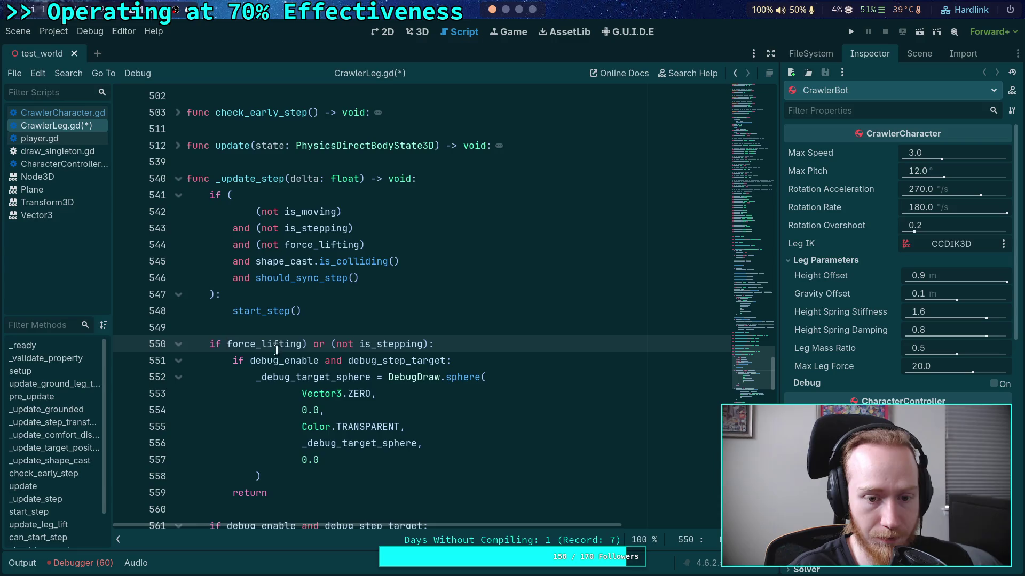
left_click(304, 337)
key("BackSpace")
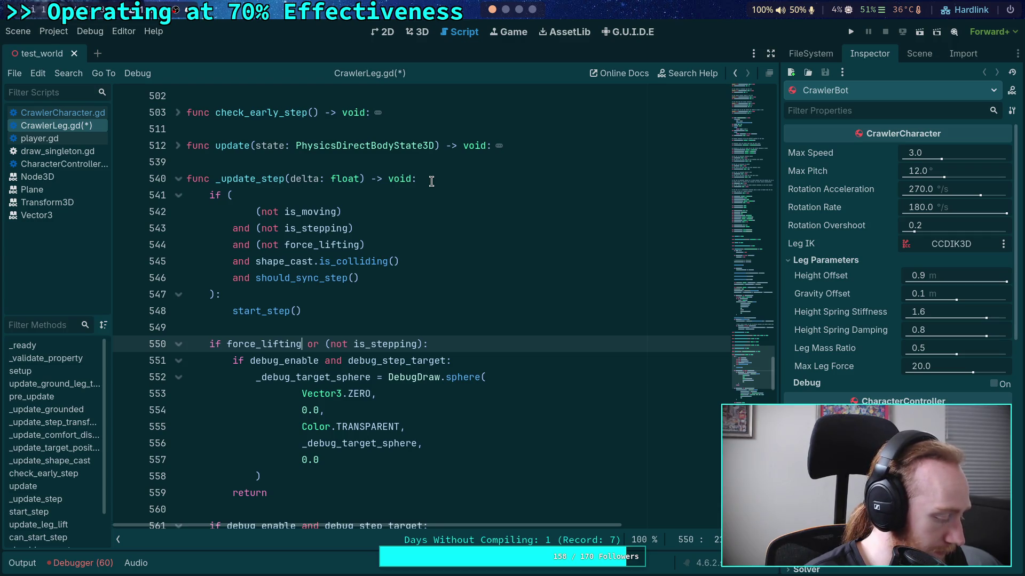
left_click(499, 183)
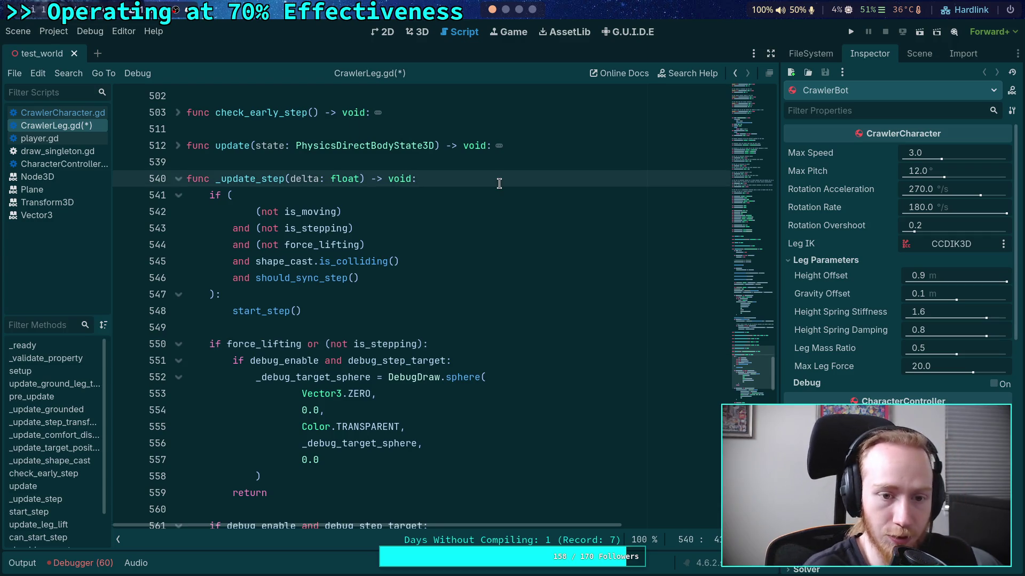
Open _update_step with 'if force_lifting:' setting is_stepping = false, then return
key("Return")
type("if force")
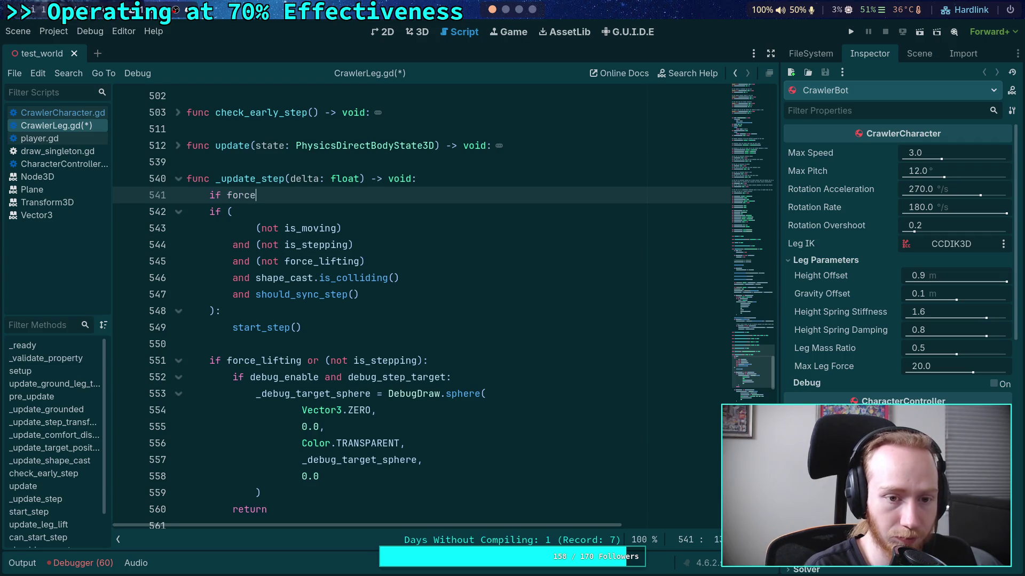
key("Return")
type(":")
key("Return")
type("is")
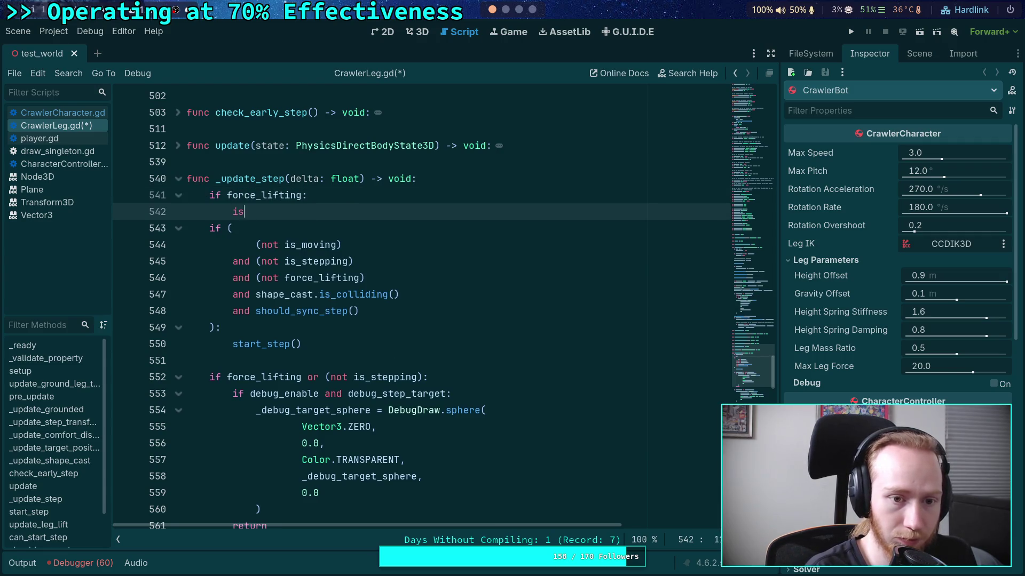
type("_st")
key("Return")
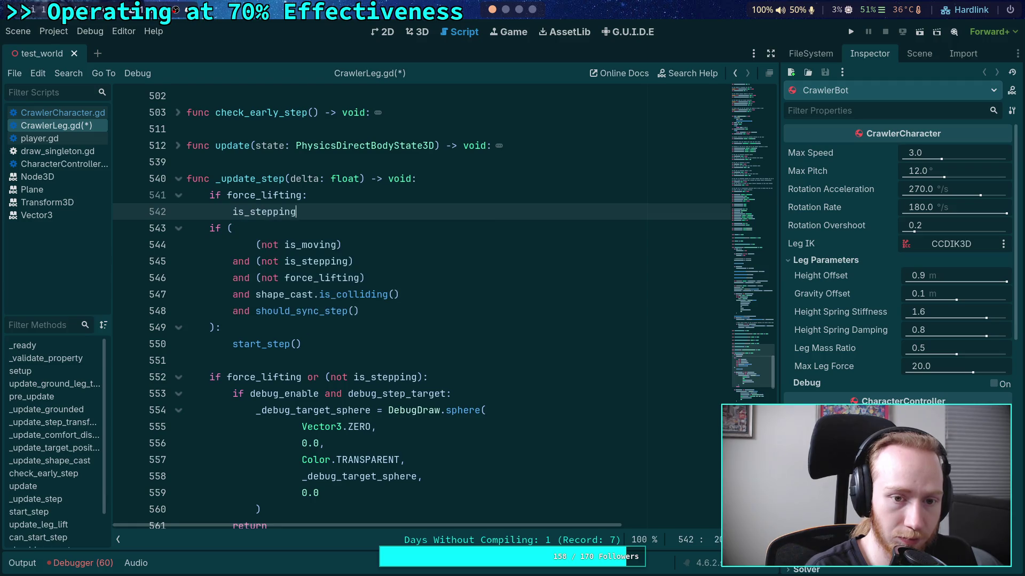
type(" = false")
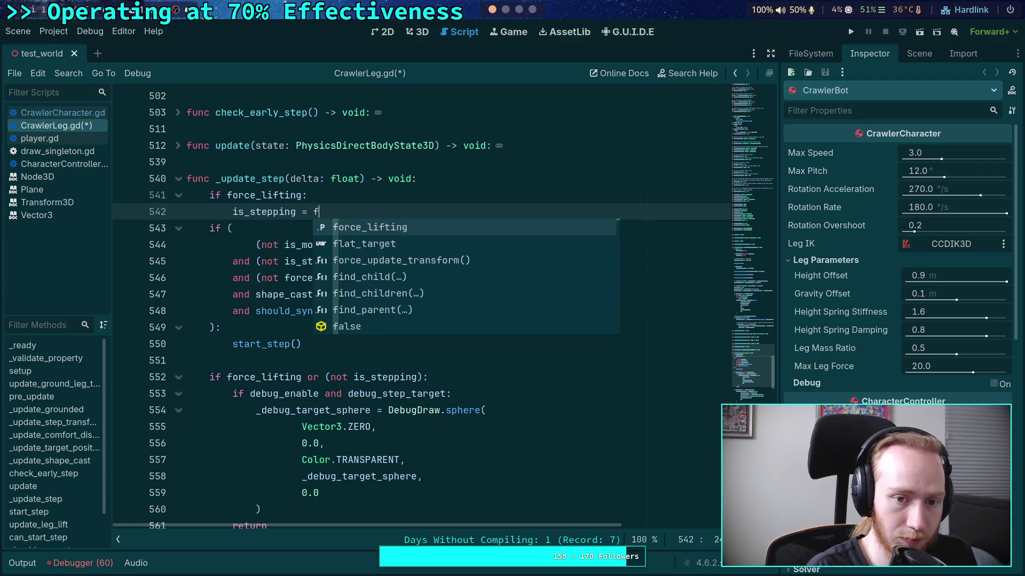
key("Return")
key("Return")
type("return")
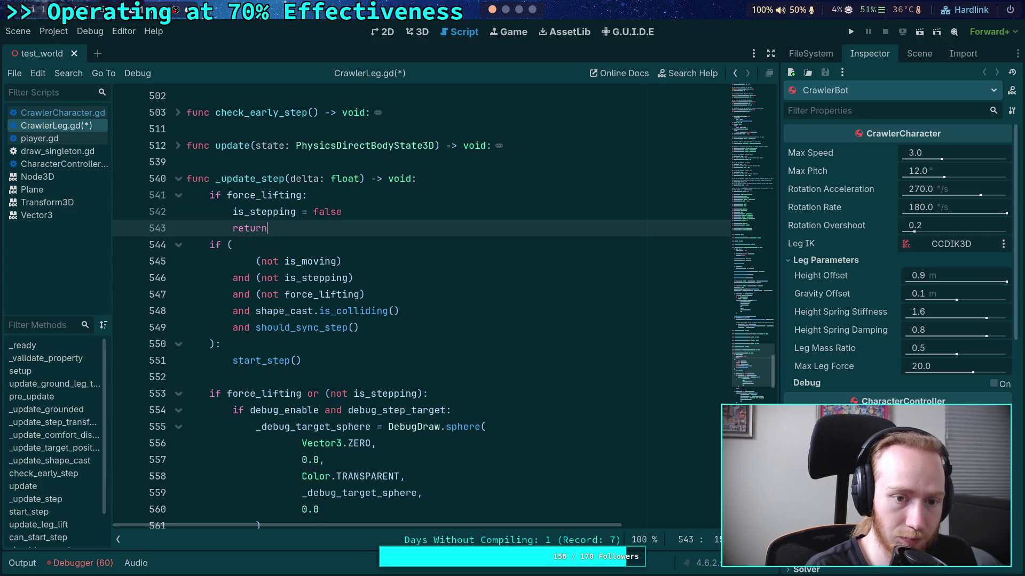
key("Return")
Delete 'and (not force_lifting)', reduce line 553 to 'if not is_stepping:', and save CrawlerLeg.gd
left_click_drag(372, 311, 355, 295)
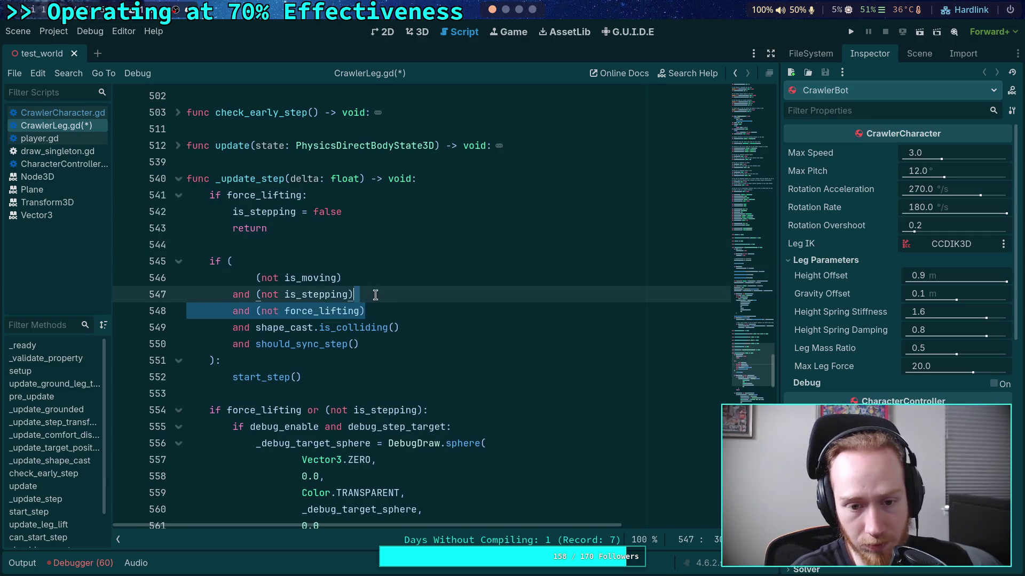
key("BackSpace")
scroll(315, 379, "down", 1)
left_click_drag(330, 344, 228, 343)
key("BackSpace")
key("Delete")
key("End")
key("Left")
key("BackSpace")
left_click(340, 323)
key("ctrl+s")
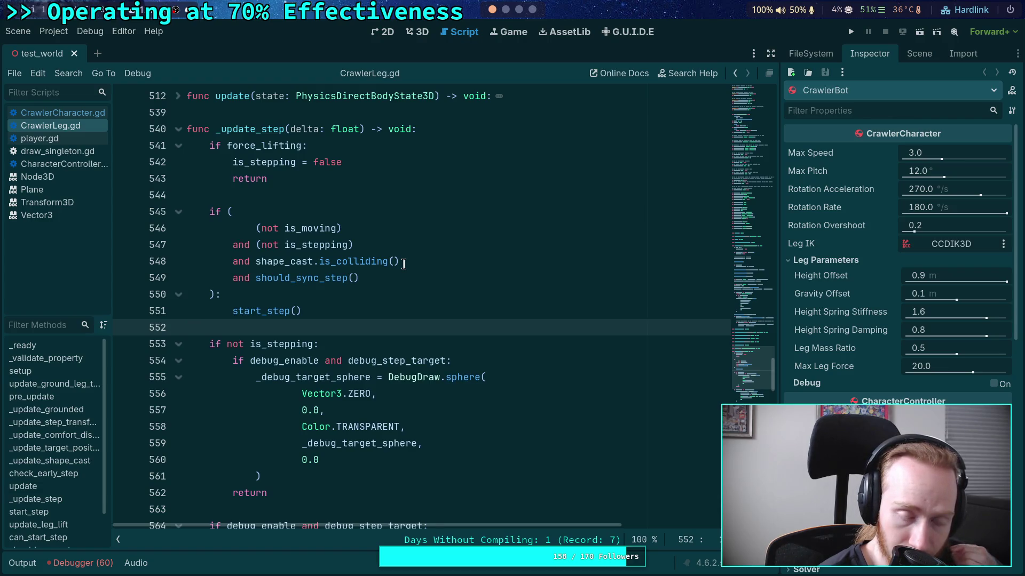
scroll(404, 264, "down", 15)
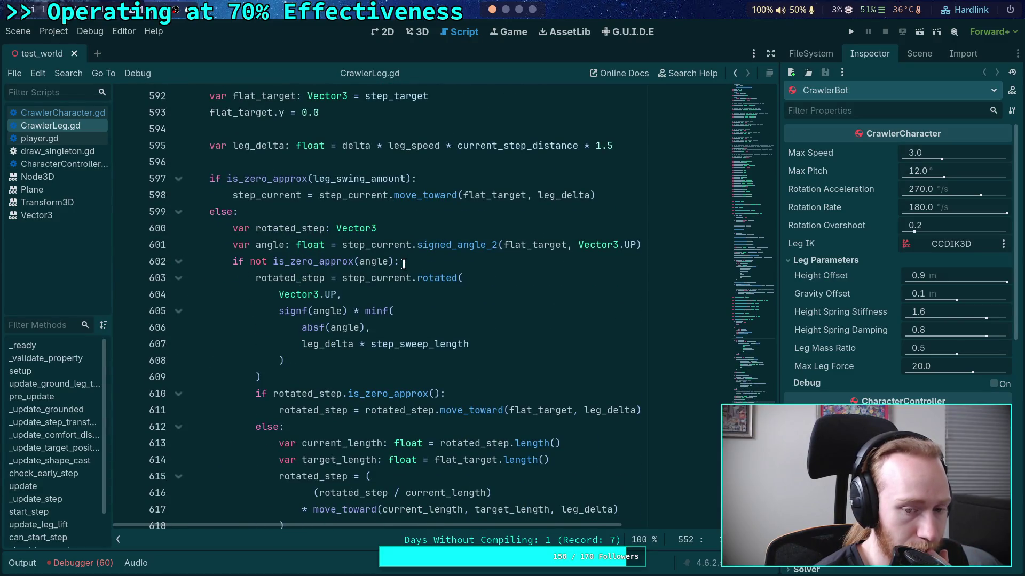
scroll(404, 264, "down", 2)
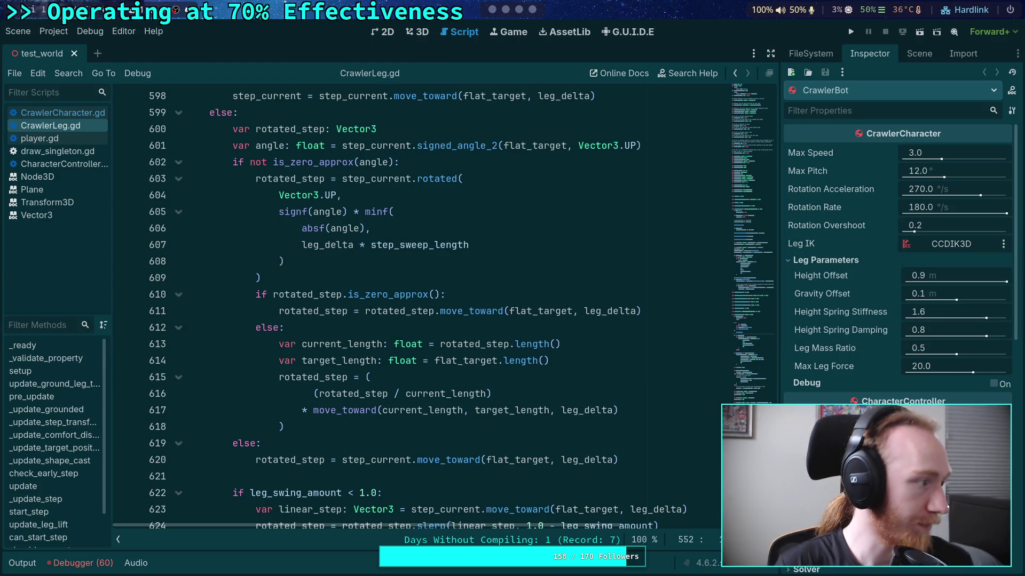
left_click(385, 310)
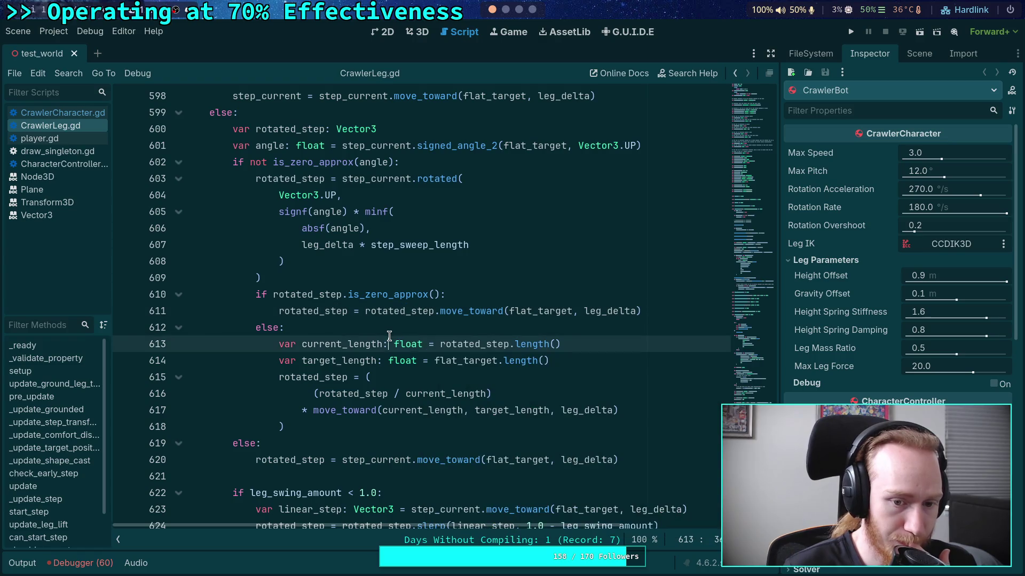
left_click(406, 326)
scroll(407, 326, "up", 8)
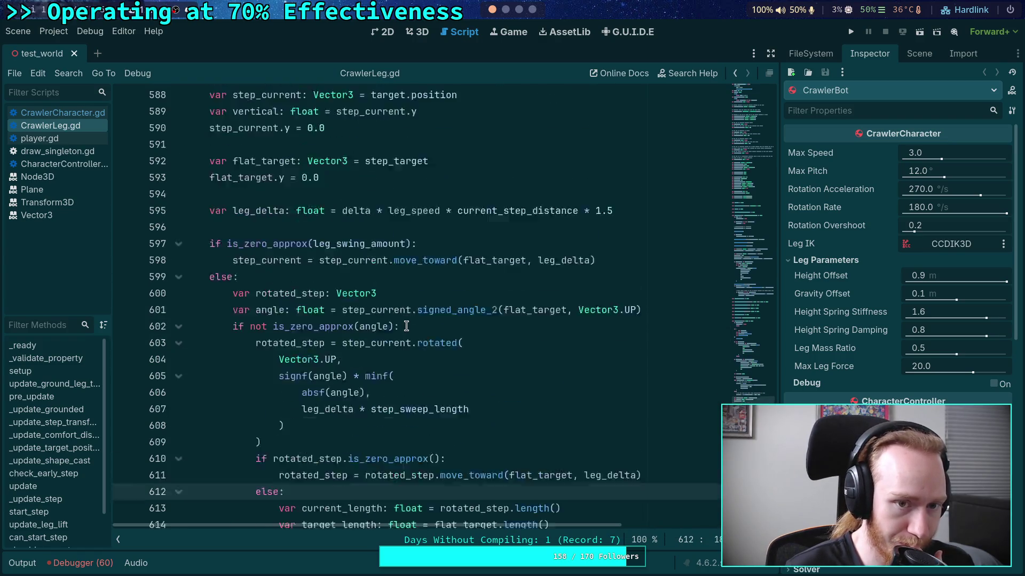
scroll(406, 326, "down", 8)
scroll(406, 326, "down", 5)
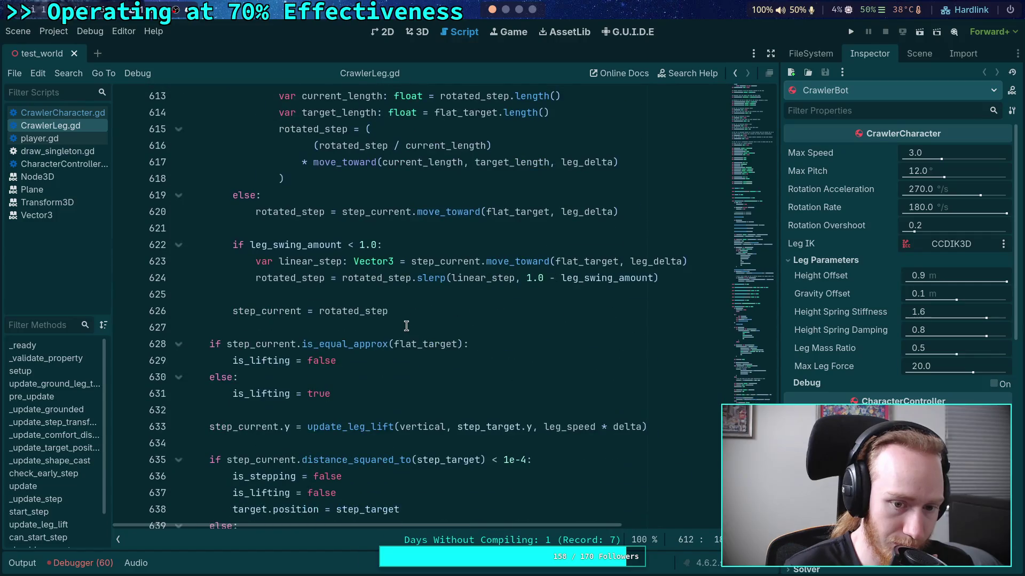
scroll(407, 326, "up", 19)
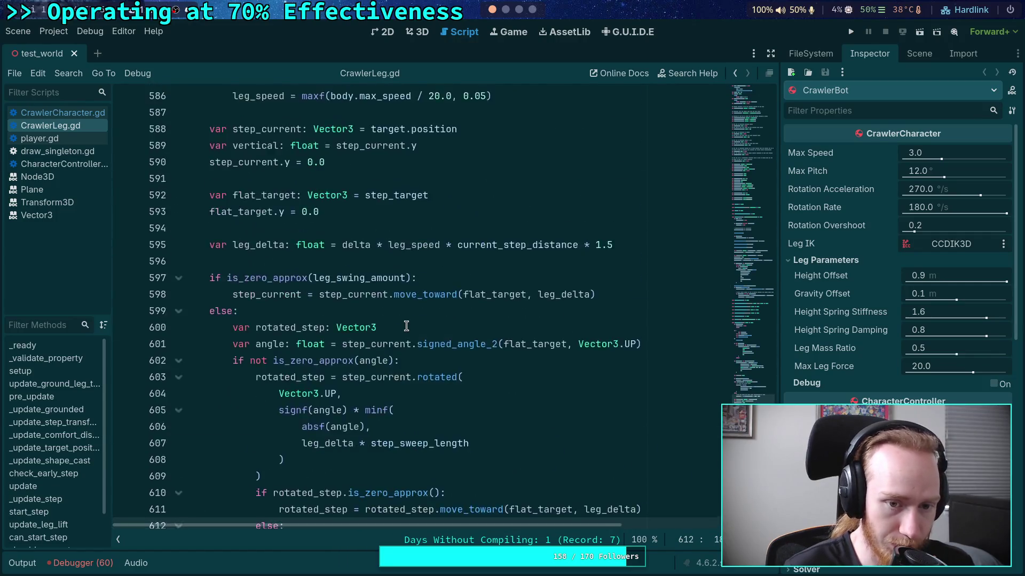
scroll(406, 326, "up", 6)
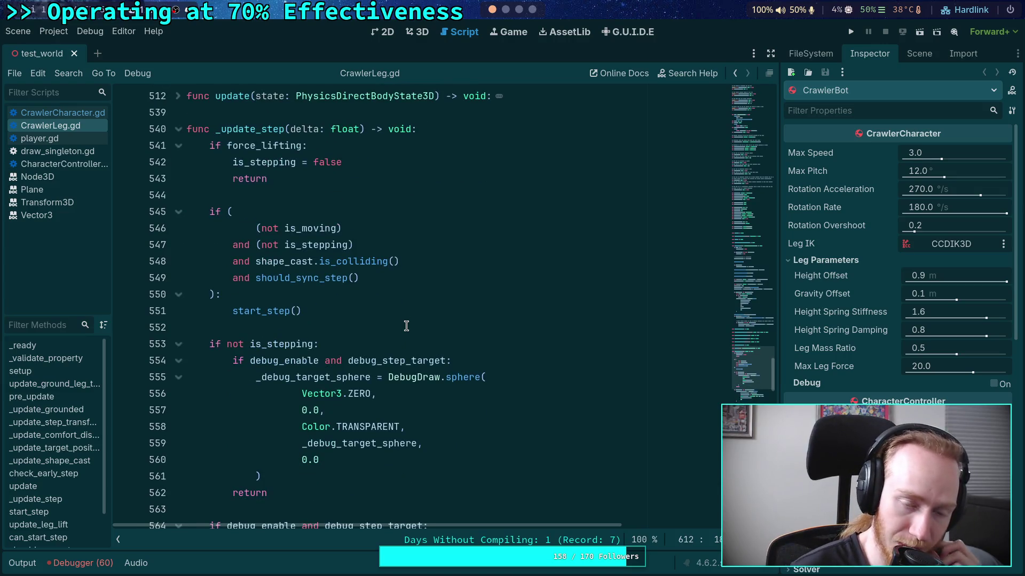
scroll(406, 326, "up", 6)
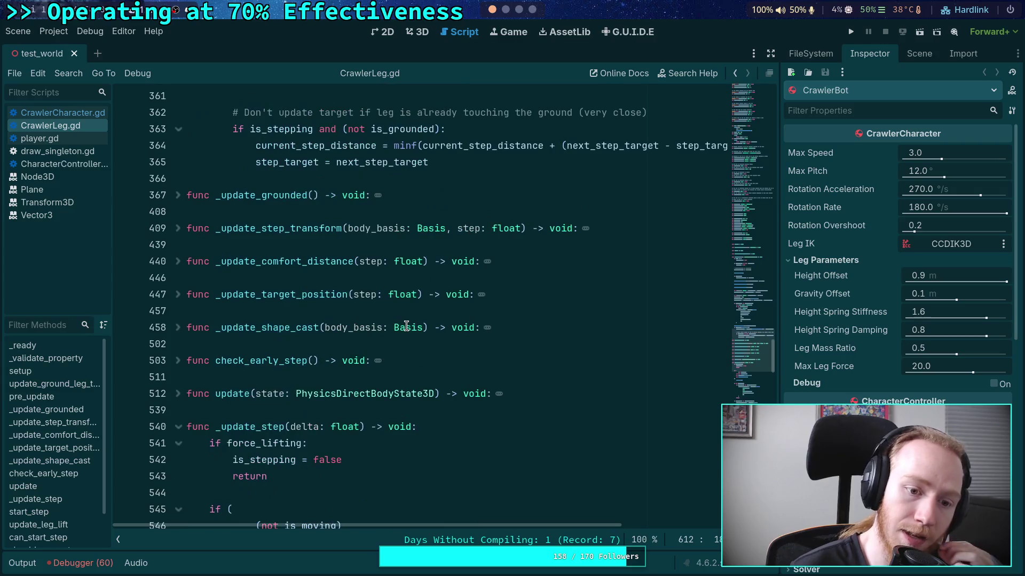
mouse_move(403, 327)
scroll(403, 326, "up", 1)
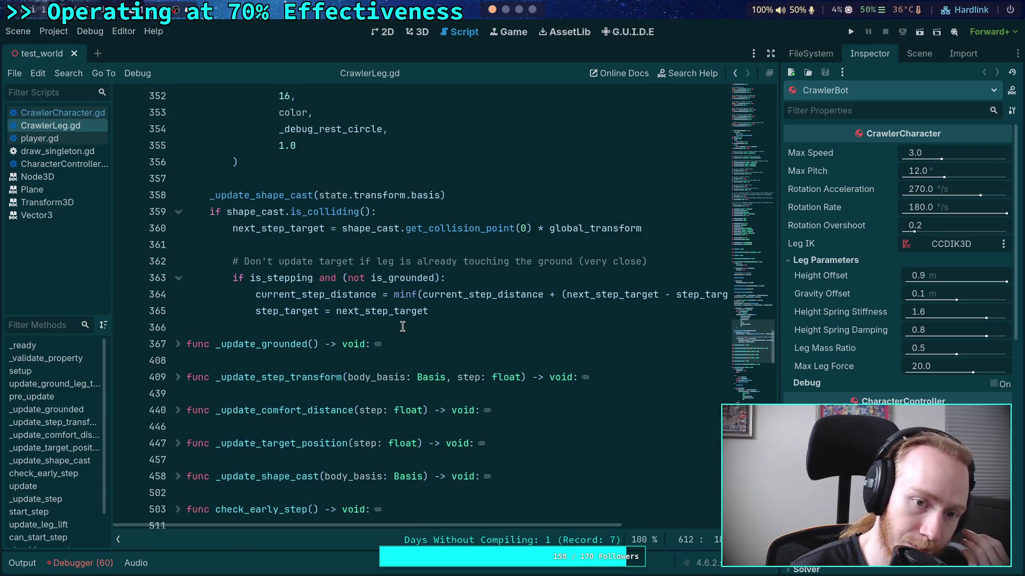
scroll(402, 327, "down", 5)
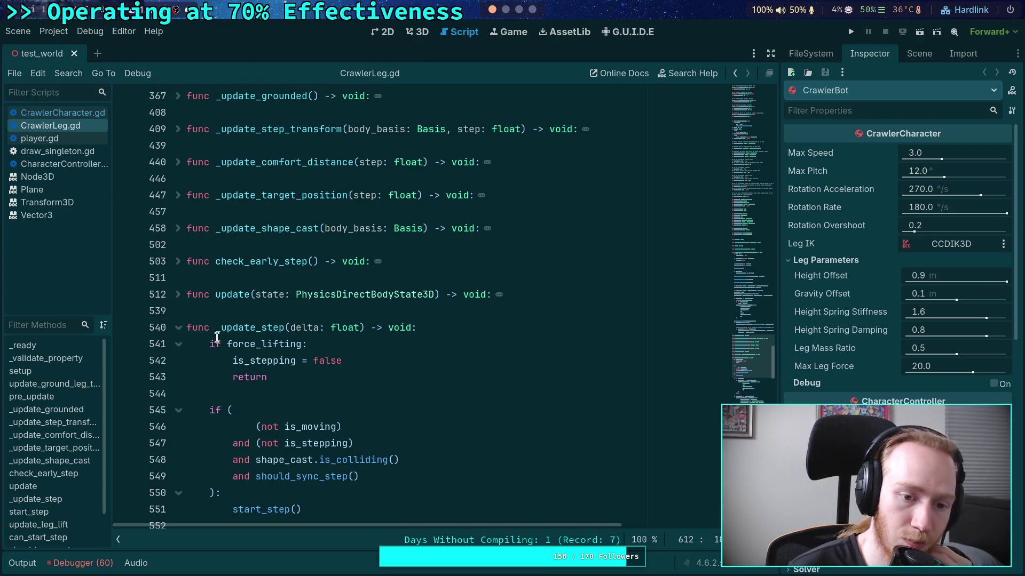
left_click_drag(356, 362, 364, 344)
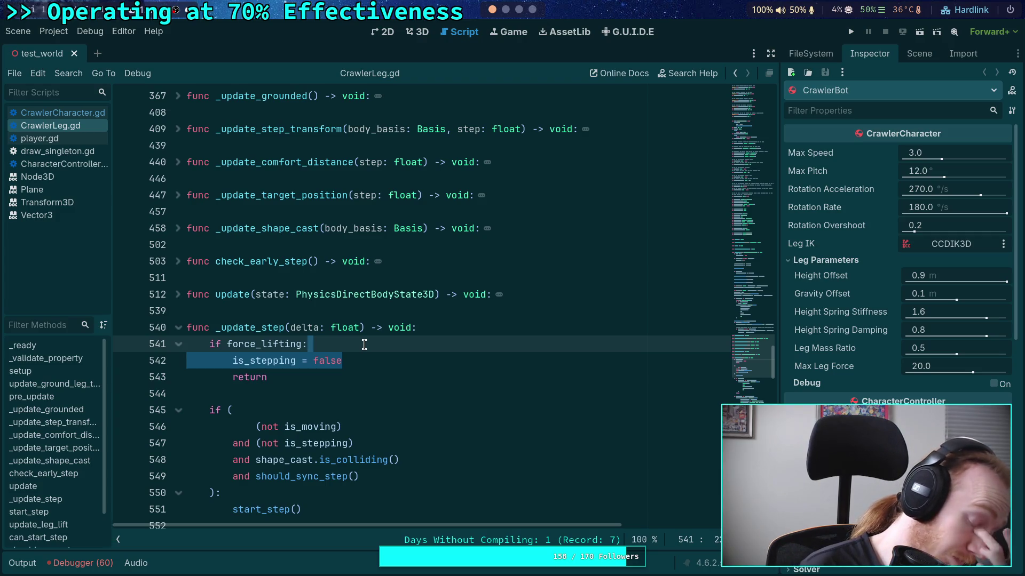
Remove the is_stepping reset from _update_step and add 'if force_lifting: is_stepping = false' in update()
key("BackSpace")
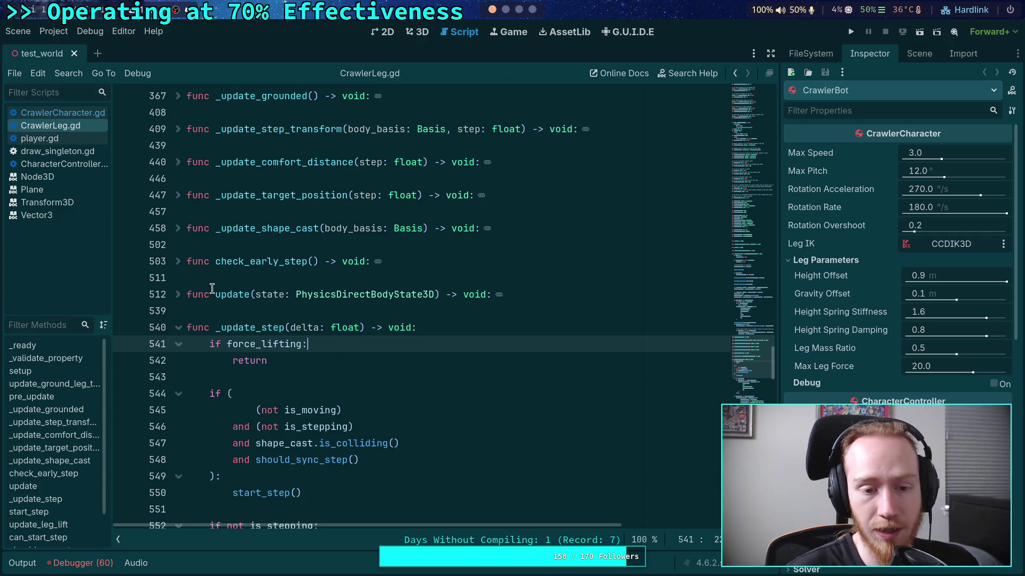
left_click(179, 327)
left_click(179, 294)
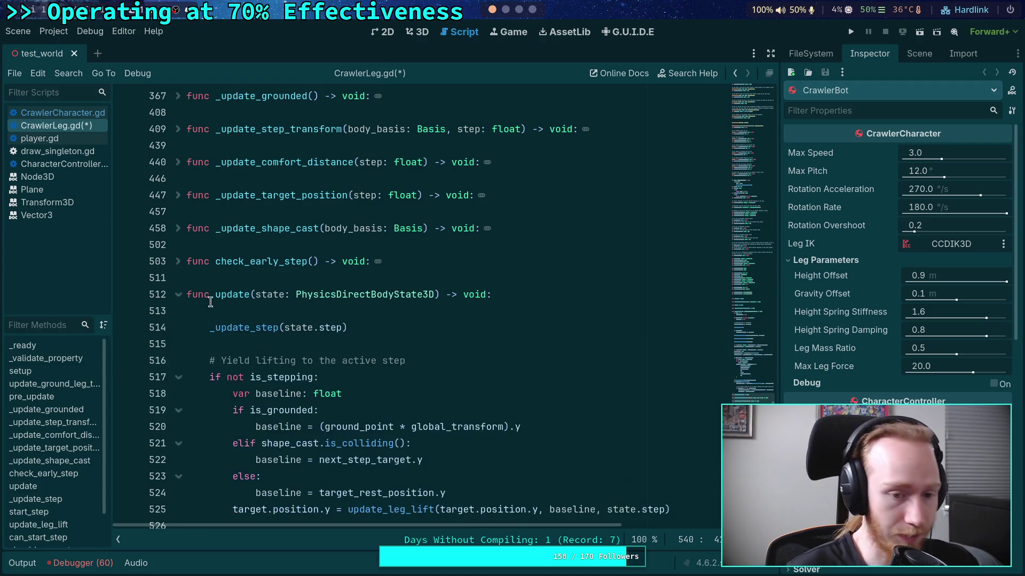
scroll(213, 301, "down", 3)
left_click(453, 191)
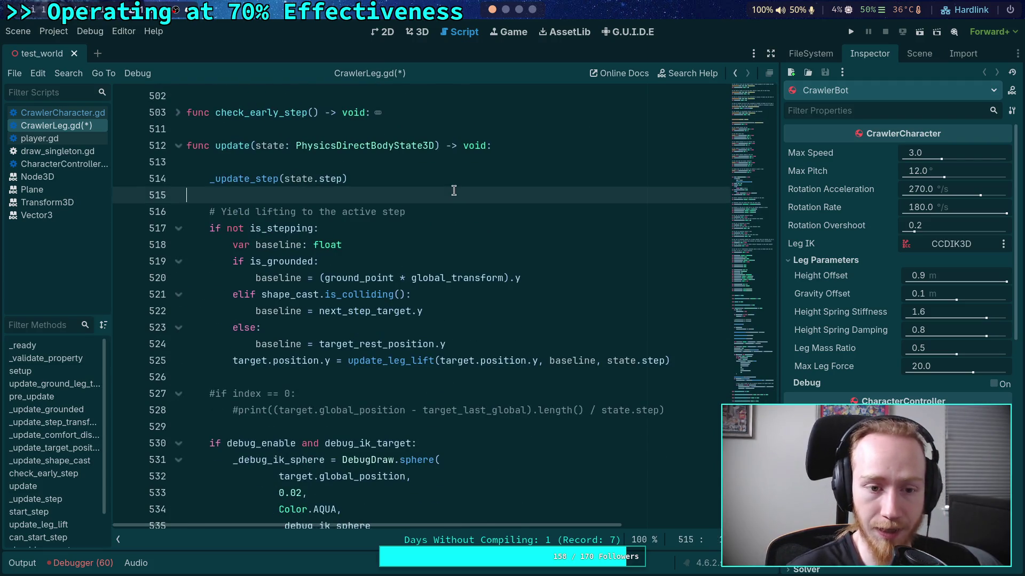
key("Return")
type("if force_lifting:")
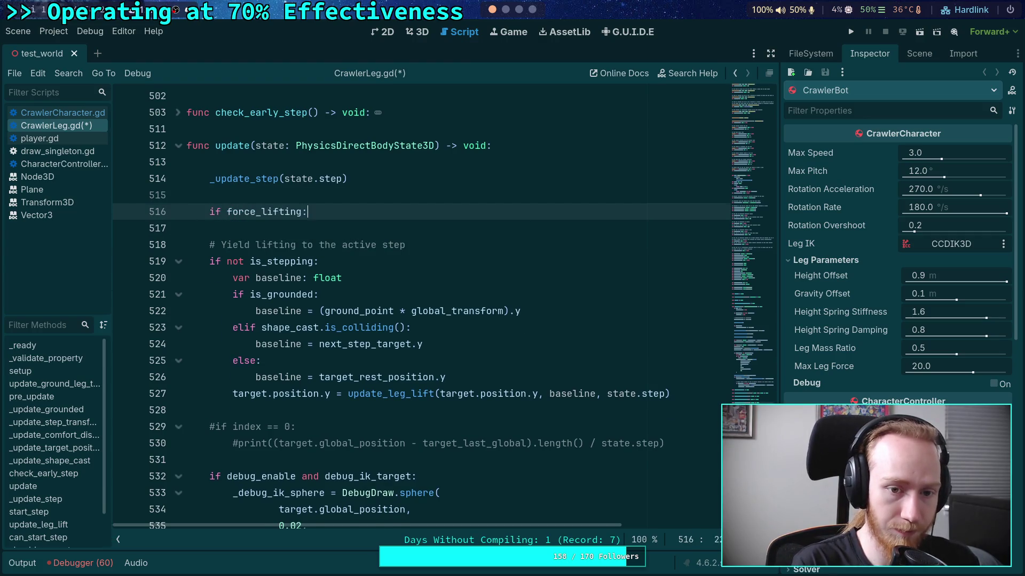
key("Return")
type("is_stepping = ")
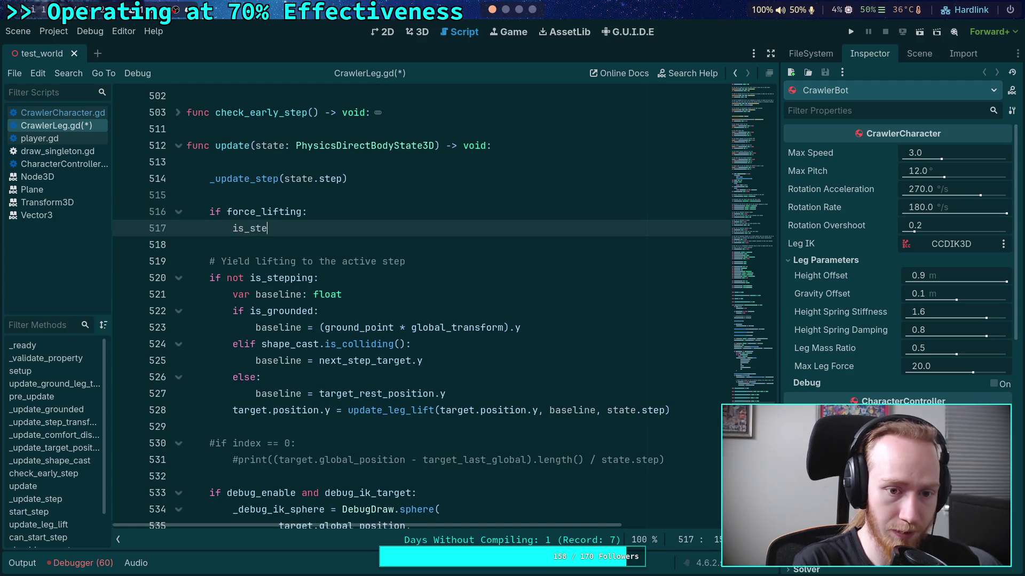
type("false")
Add the comment '# Prevent stepping when force lifting is enabled' above the force_lifting check
left_click(308, 212)
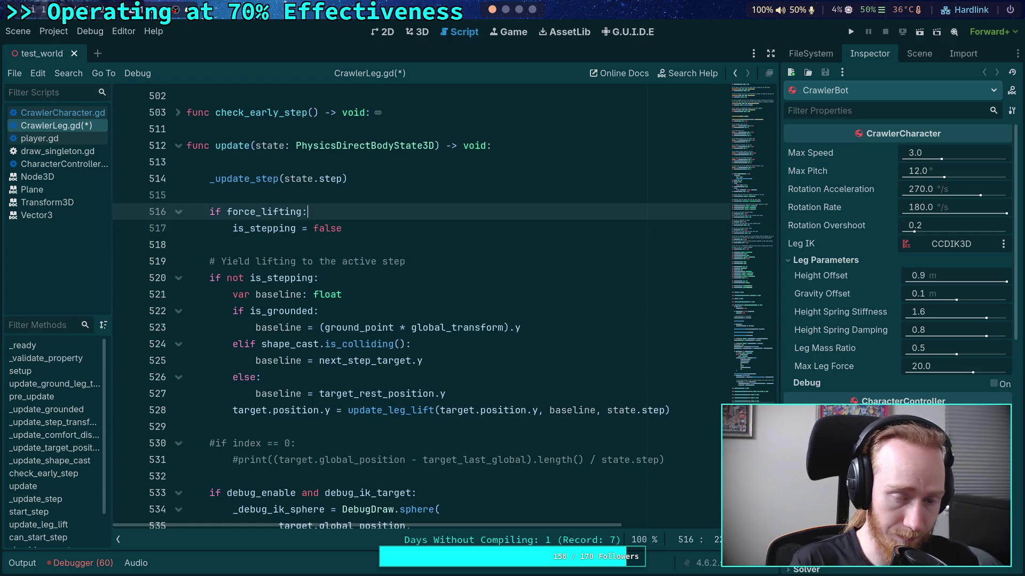
key("ctrl+shift+Return")
type("#")
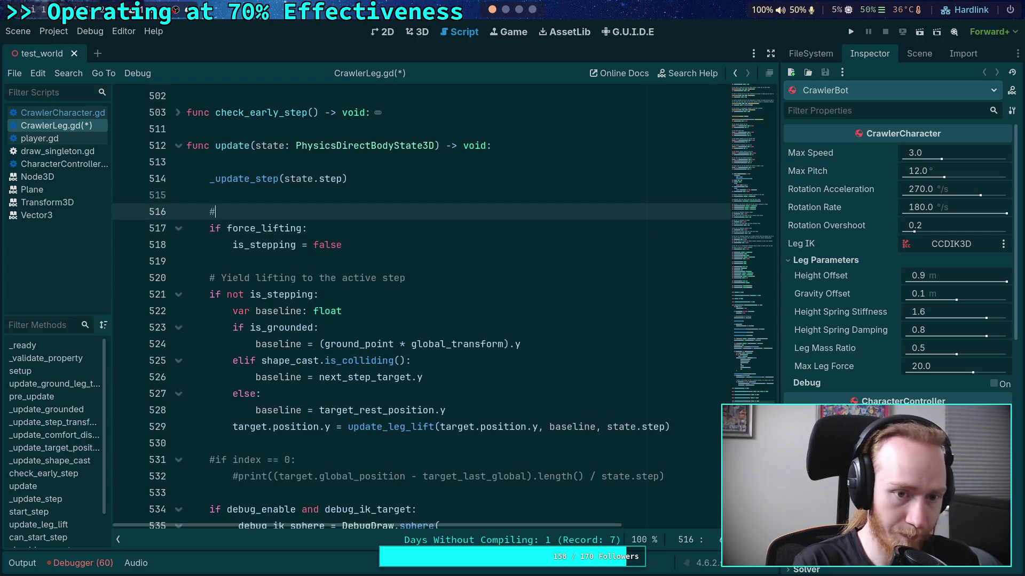
type(" Prevent stepping when force lifting is enabled")
Move the force_lifting block above the _update_step call and indent that call under 'else:'
left_click(342, 245)
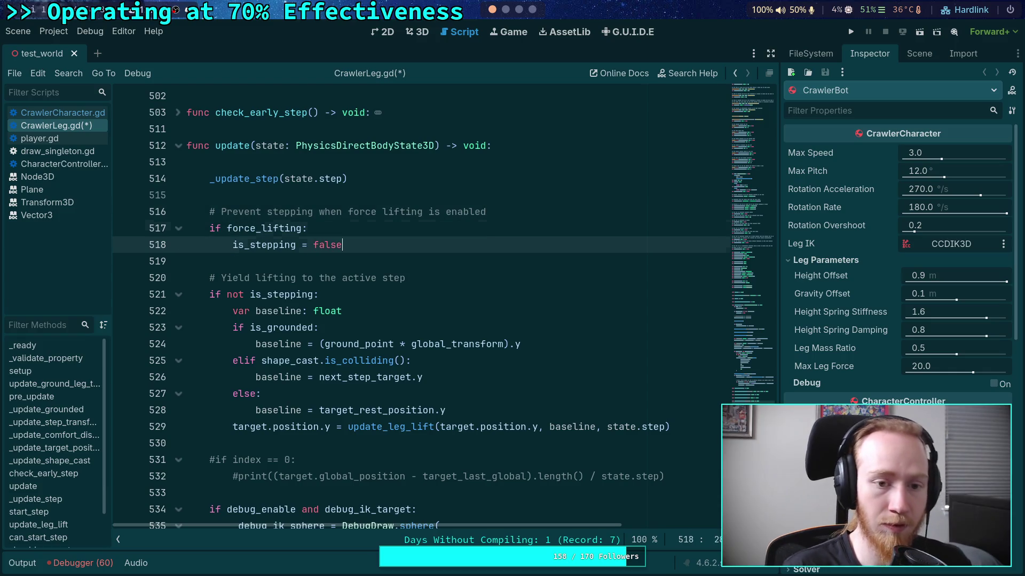
key("shift+Up")
key("shift+Up")
key("alt+Up")
key("alt+Up")
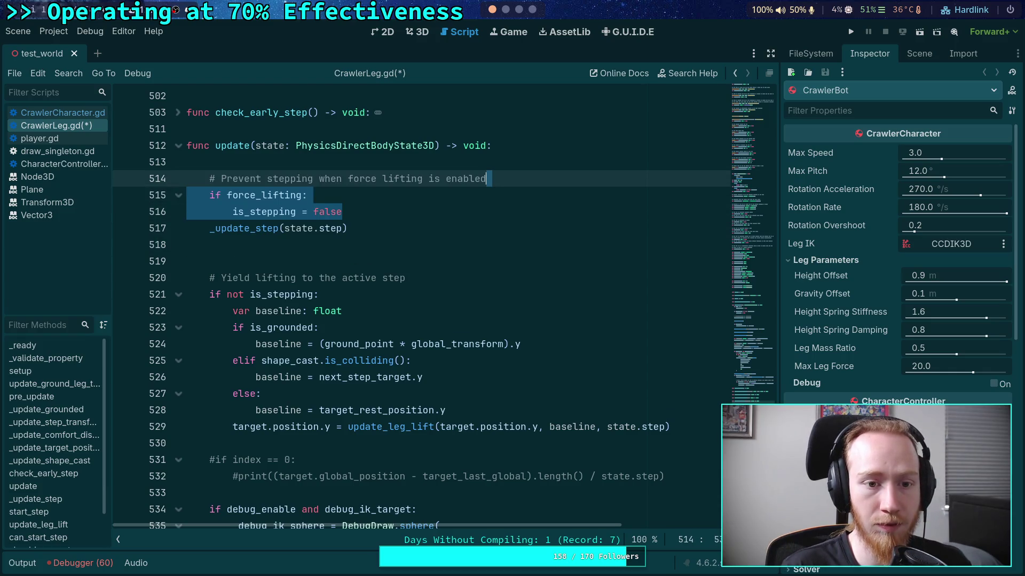
key("Down")
key("Down")
key("Down")
key("Home")
key("Return")
key("Up")
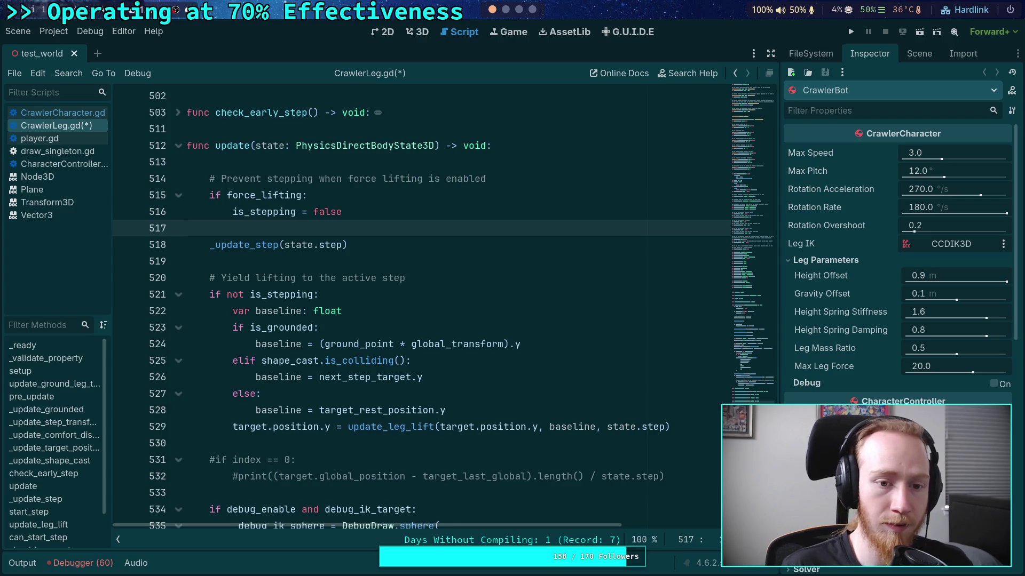
left_click(341, 257)
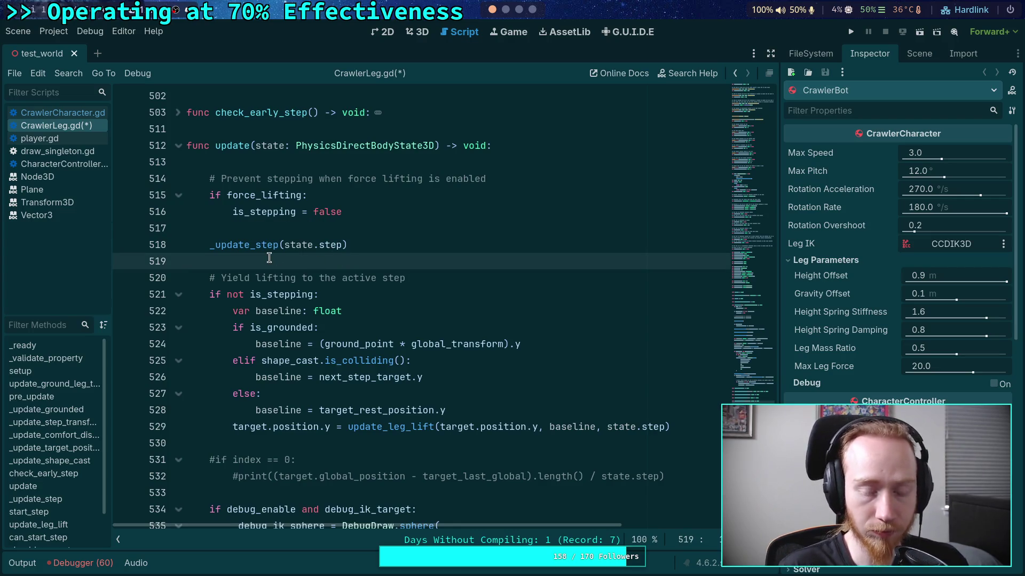
left_click(295, 232)
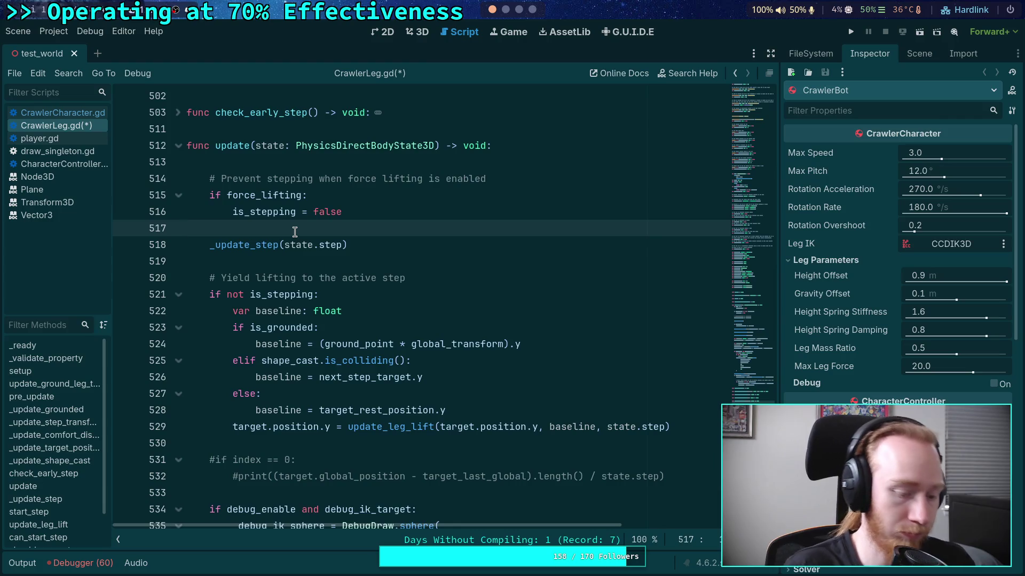
type("else:")
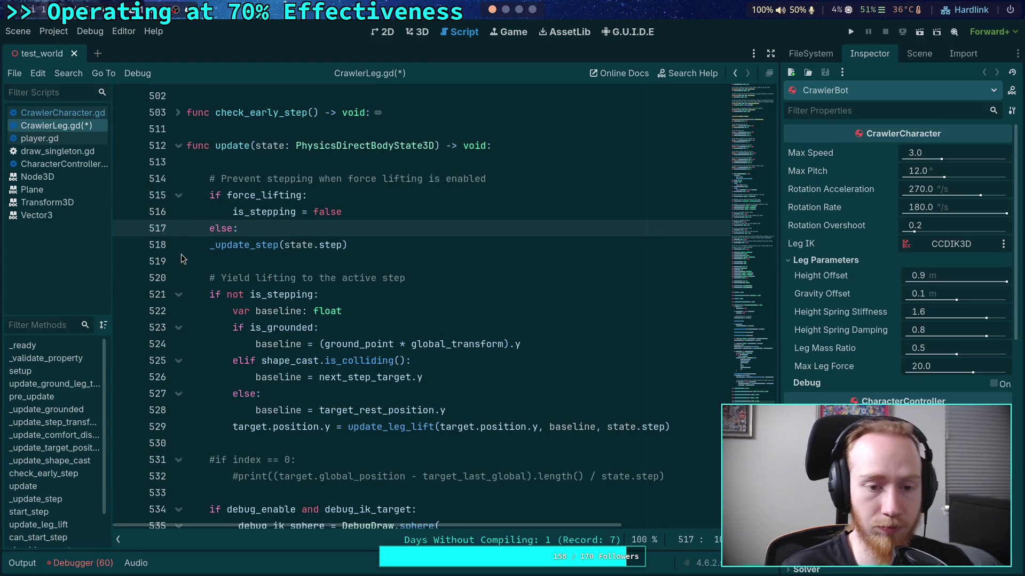
double_click(210, 247)
key("Tab")
Delete the force_lifting early return inside _update_step
scroll(336, 295, "down", 1)
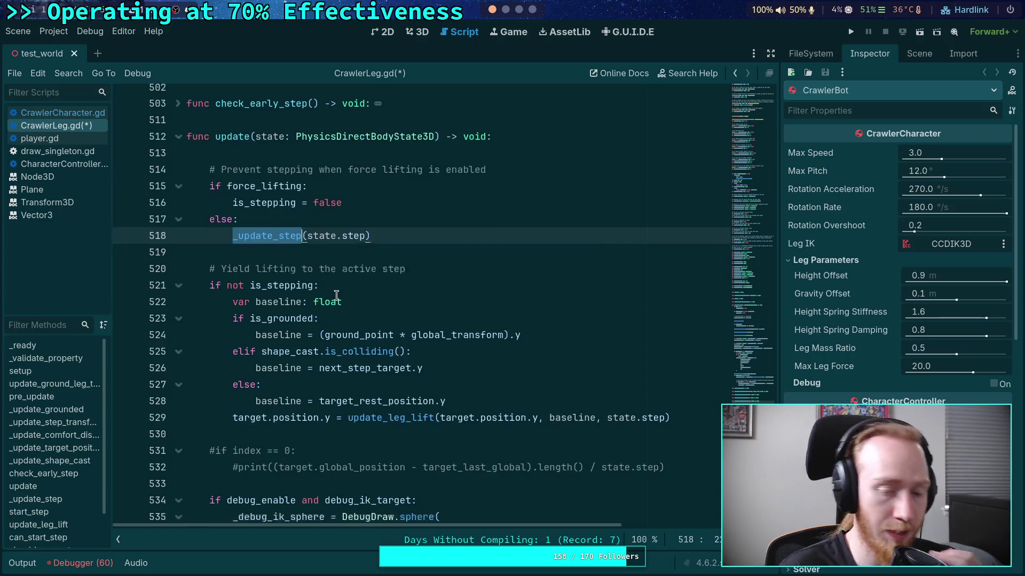
scroll(337, 295, "down", 10)
scroll(319, 216, "up", 1)
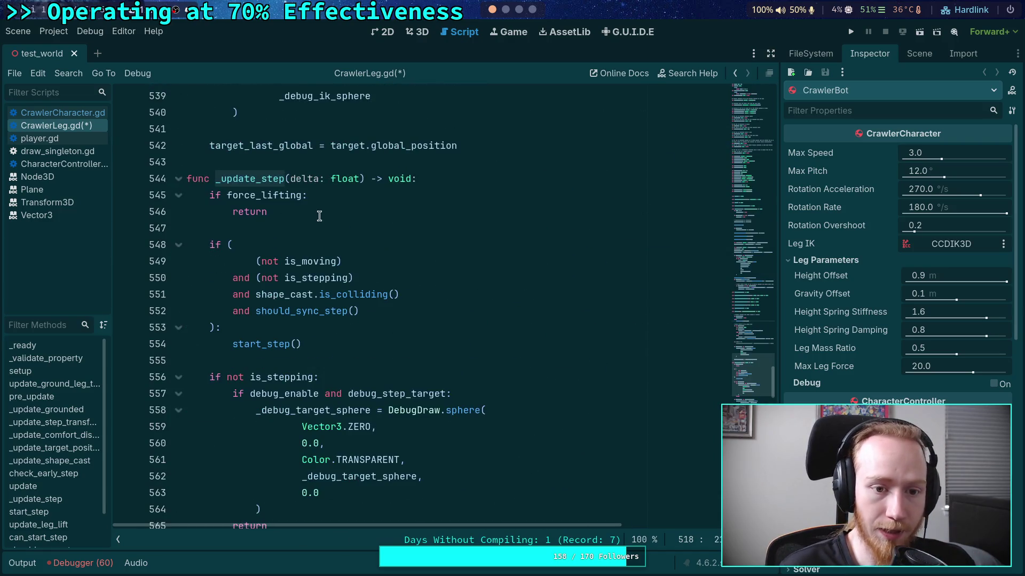
left_click_drag(319, 216, 188, 196)
key("BackSpace")
key("BackSpace")
left_click(406, 286)
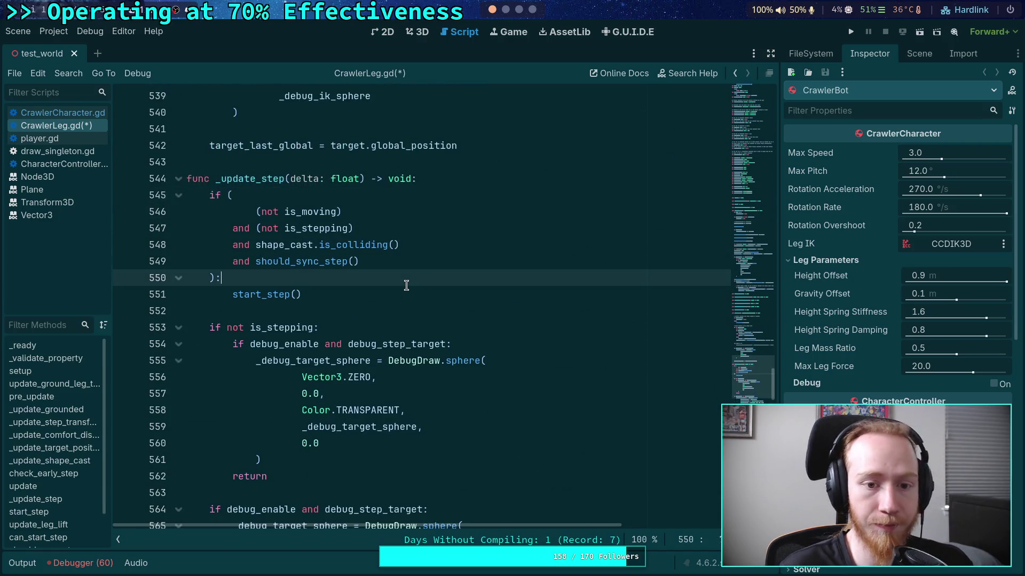
scroll(294, 282, "up", 2)
In pre_update, delete 'and (not is_lifting)' from the force_lifting condition on line 319
left_click(178, 278)
scroll(464, 331, "up", 10)
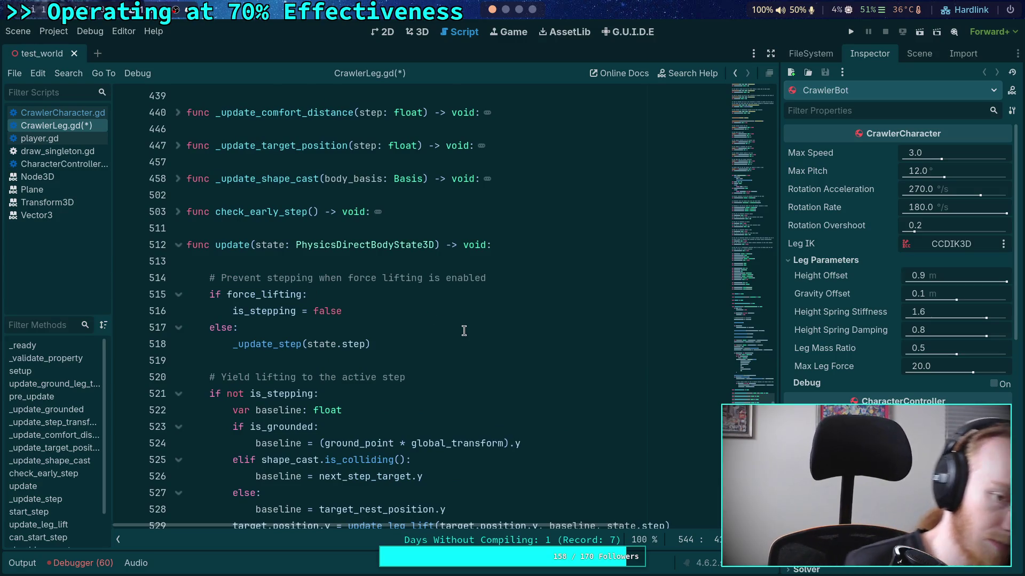
scroll(447, 319, "up", 1)
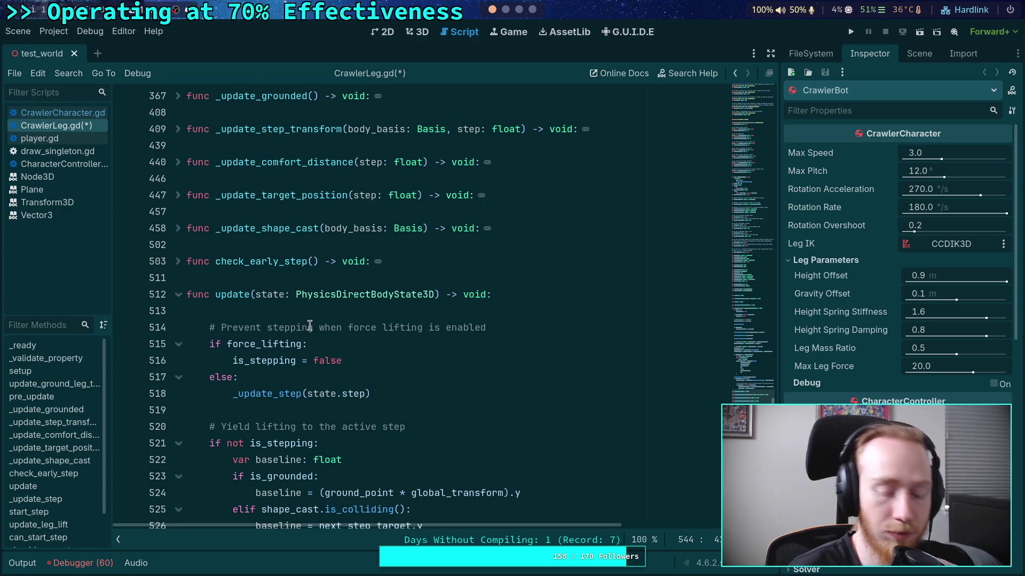
scroll(304, 328, "down", 3)
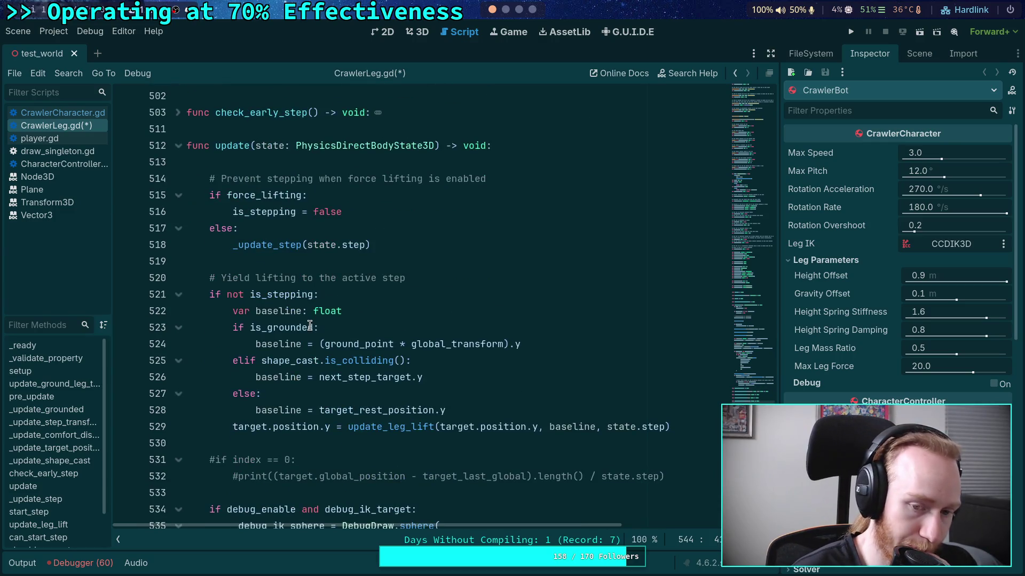
scroll(310, 326, "down", 1)
scroll(310, 326, "down", 2)
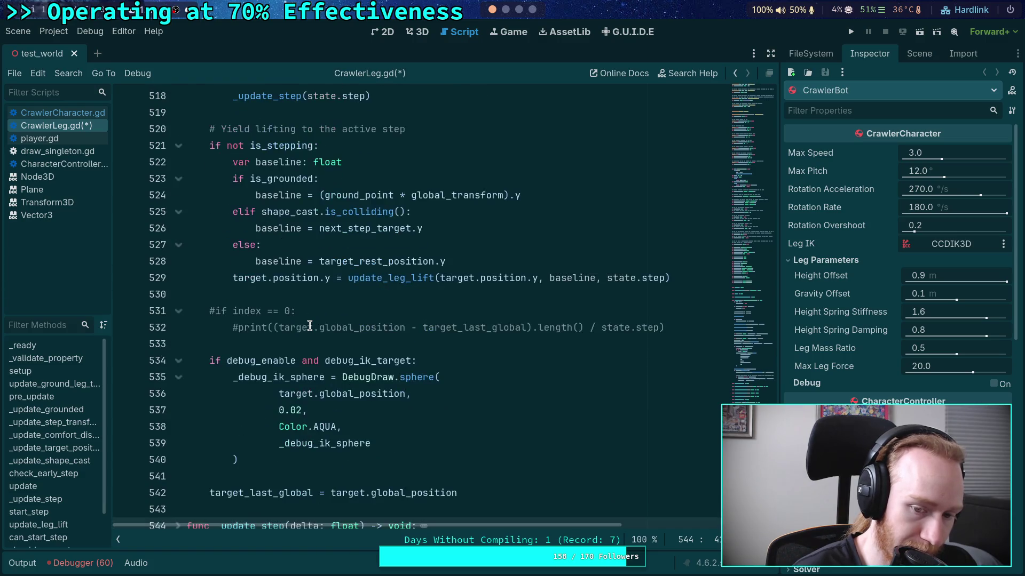
scroll(310, 326, "down", 3)
scroll(309, 326, "up", 3)
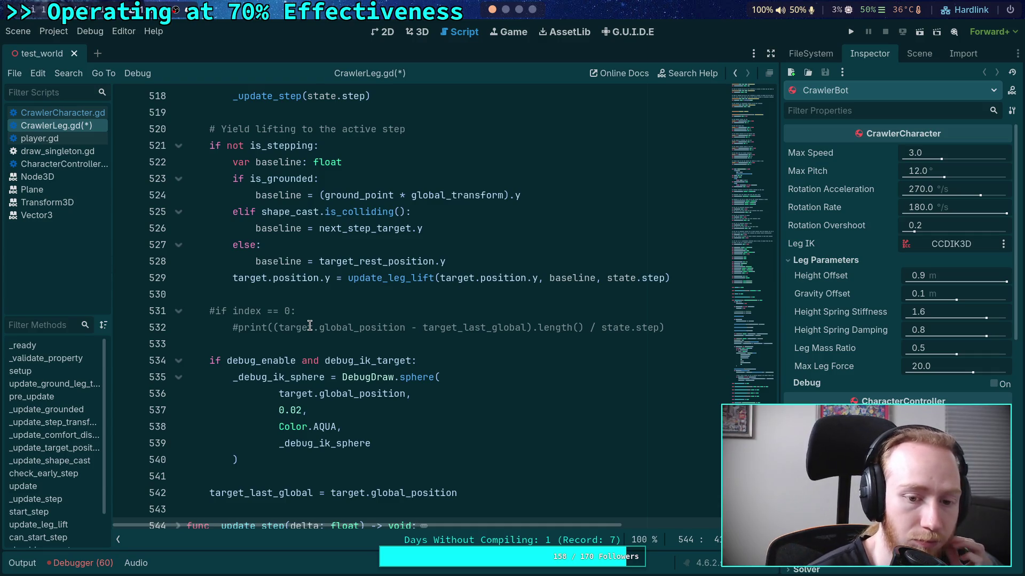
scroll(310, 326, "up", 7)
scroll(310, 326, "up", 10)
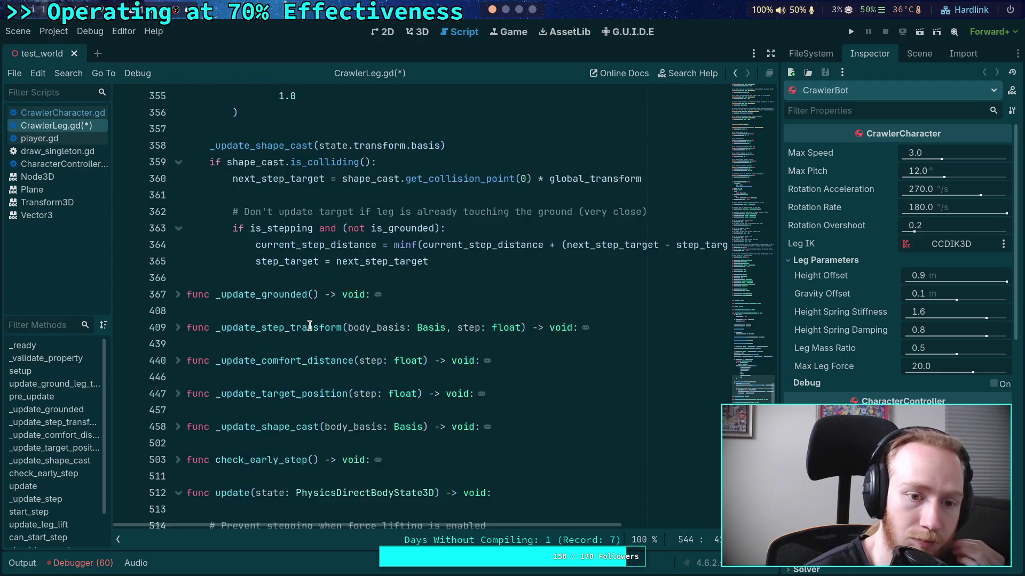
scroll(304, 319, "up", 8)
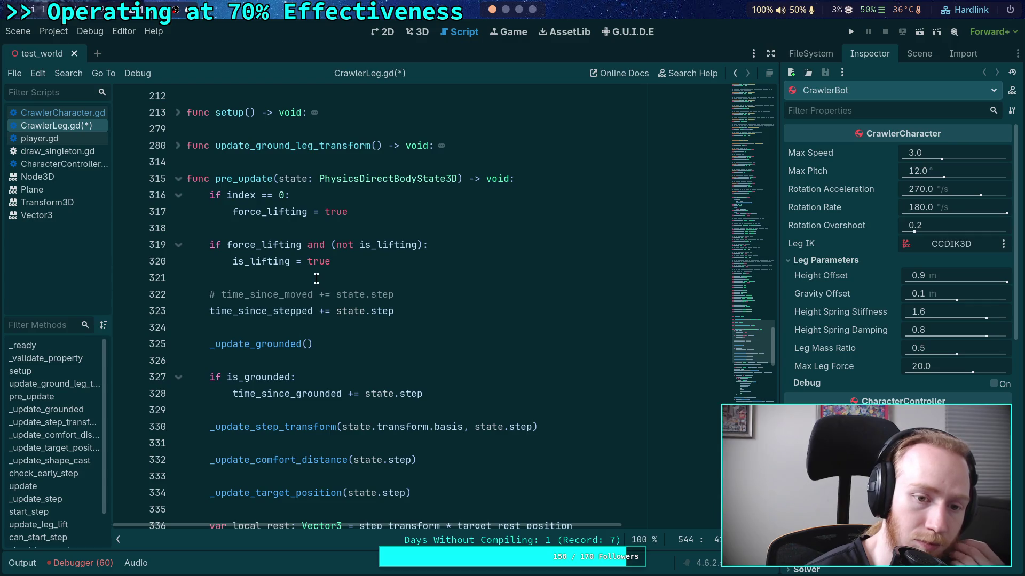
left_click_drag(307, 241, 420, 237)
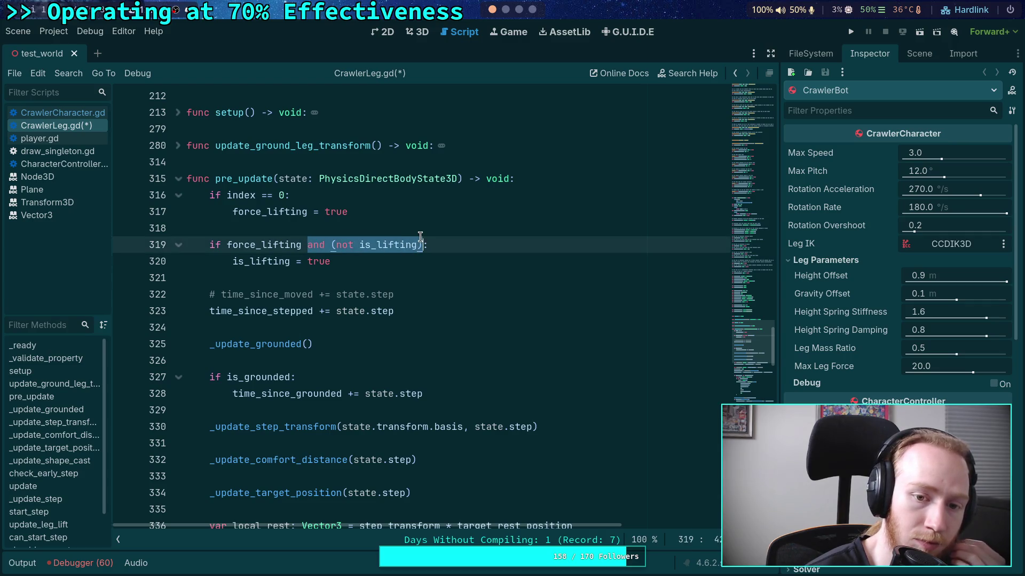
key("BackSpace")
key("BackSpace")
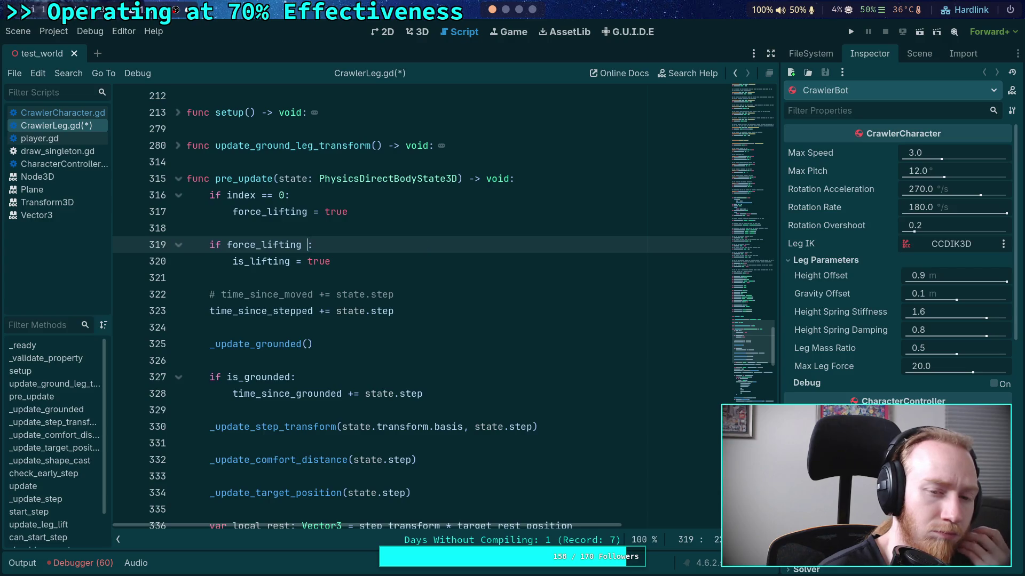
Review the rest of the script, then save it and launch the game
left_click(343, 265)
left_click(334, 283)
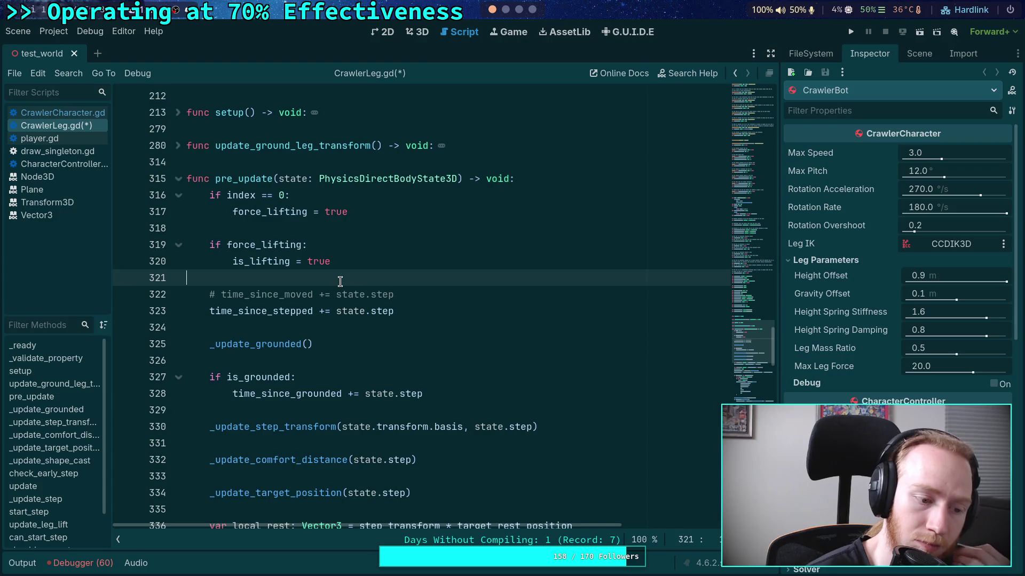
scroll(340, 281, "down", 3)
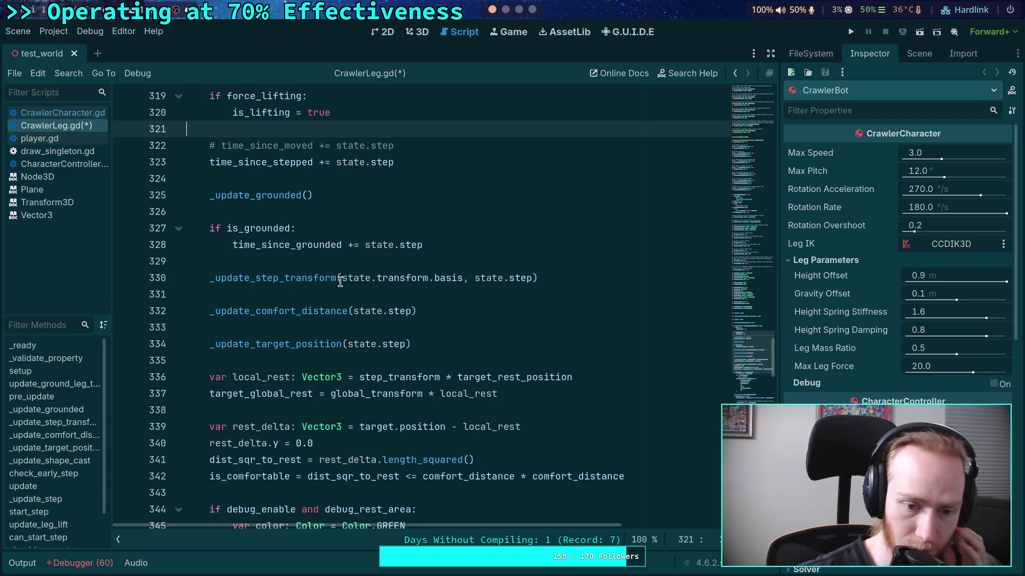
scroll(340, 281, "down", 3)
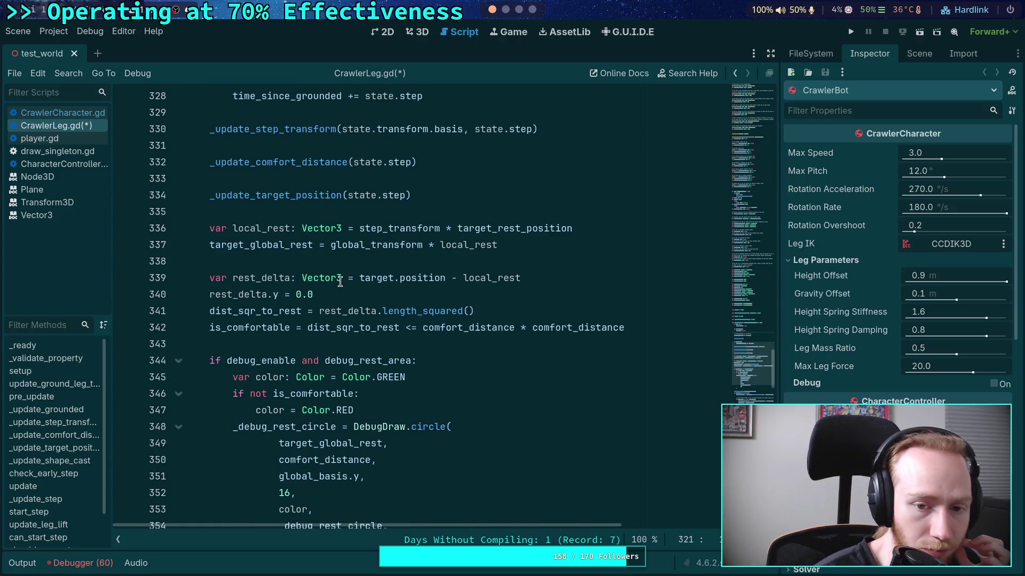
scroll(340, 281, "down", 2)
scroll(339, 281, "down", 2)
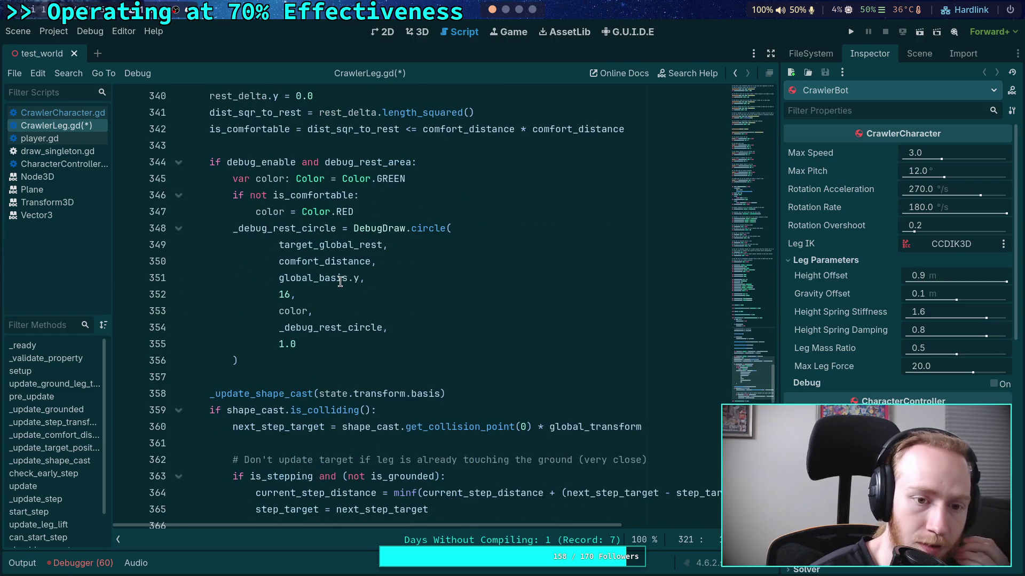
scroll(340, 281, "down", 3)
scroll(340, 282, "down", 3)
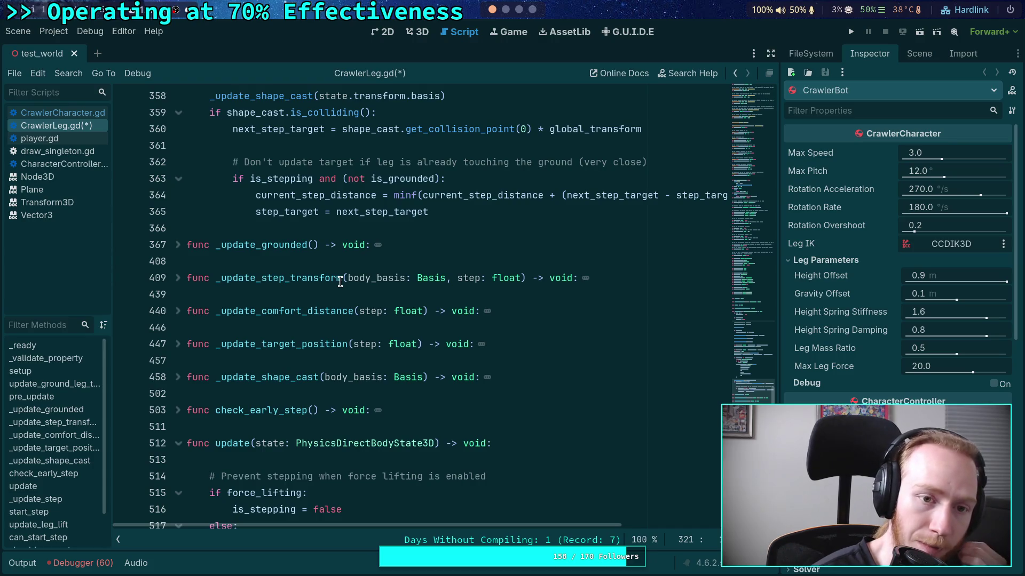
scroll(340, 282, "down", 2)
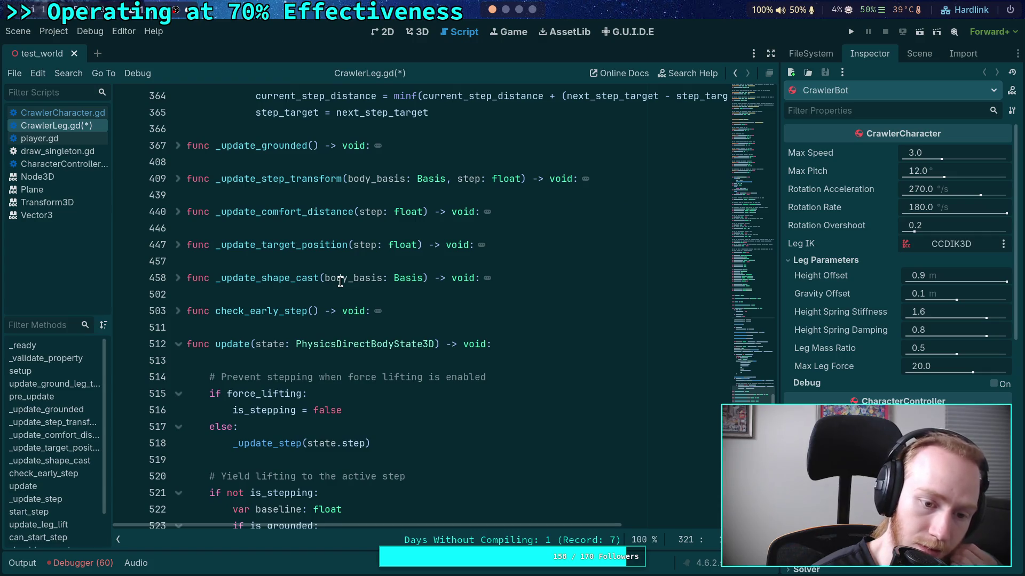
scroll(339, 282, "down", 3)
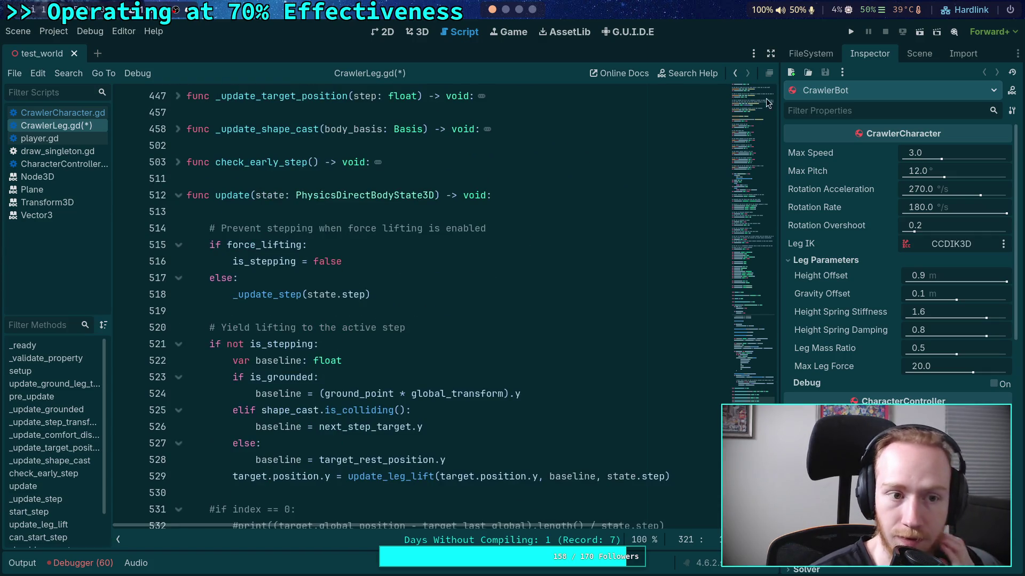
left_click(852, 32)
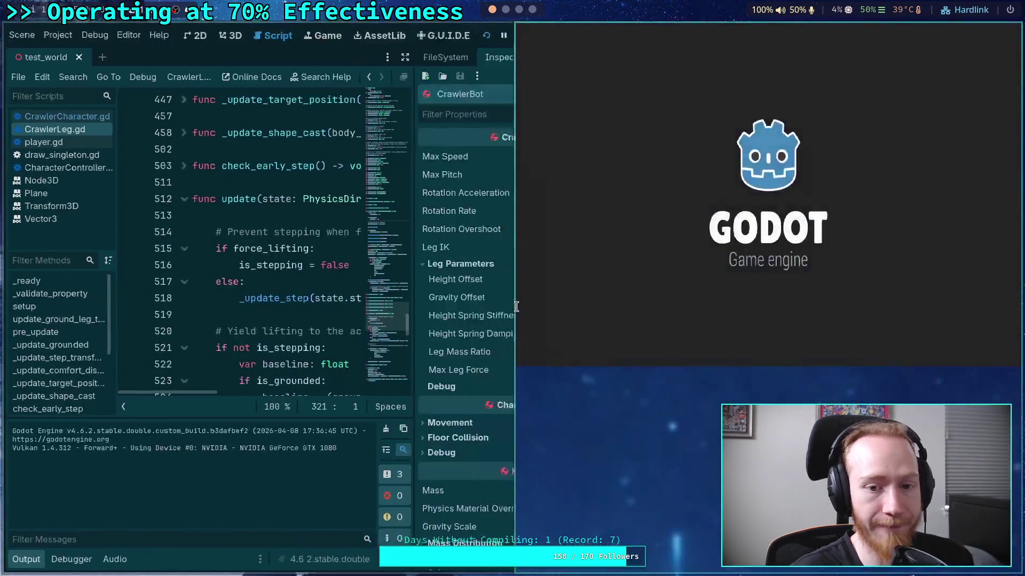
Watch the crawler walk with one leg raised, then stop the game and collapse the output panel
key("super+shift+Left")
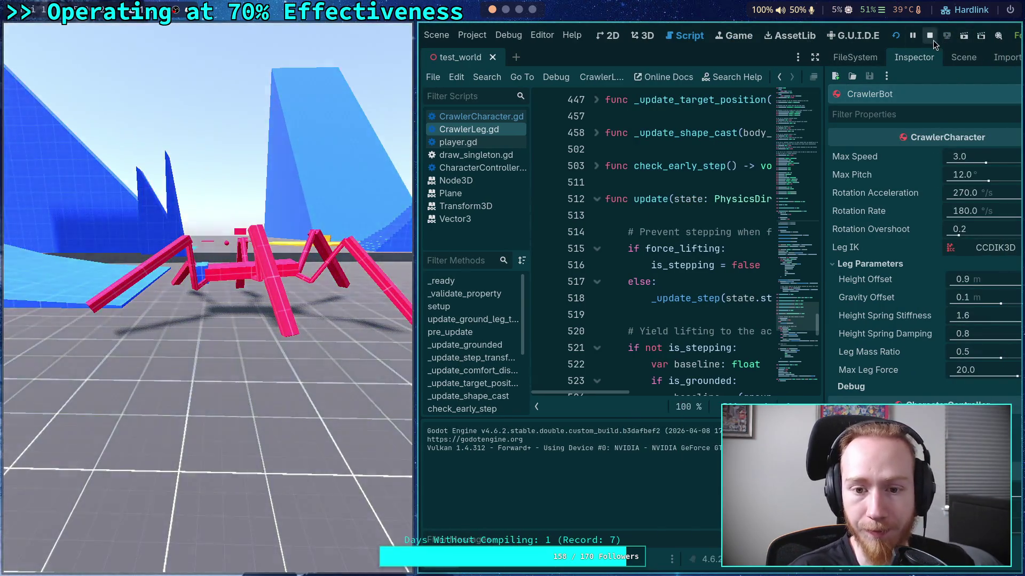
left_click(932, 40)
left_click(41, 564)
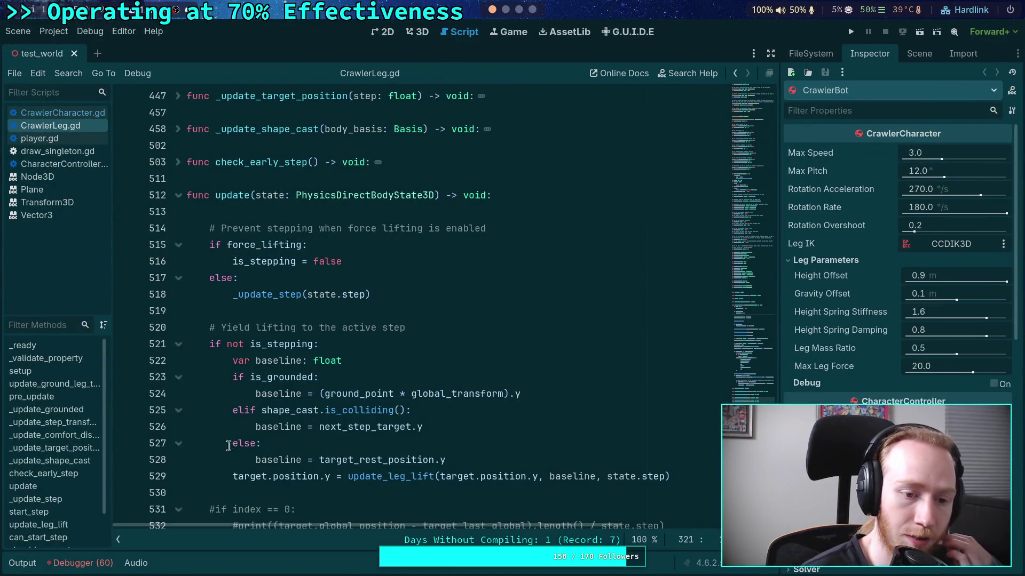
Change line 670 to 'elif (not leg.force_lifting) and leg.time_since_grounded < step_crosspair_wait:'
left_click_drag(753, 400, 753, 368)
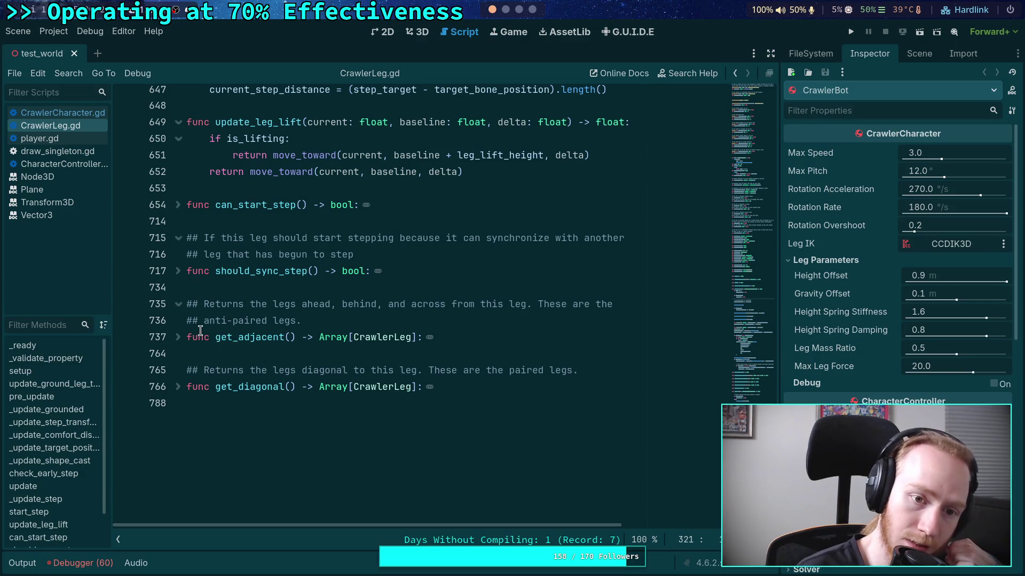
left_click(177, 206)
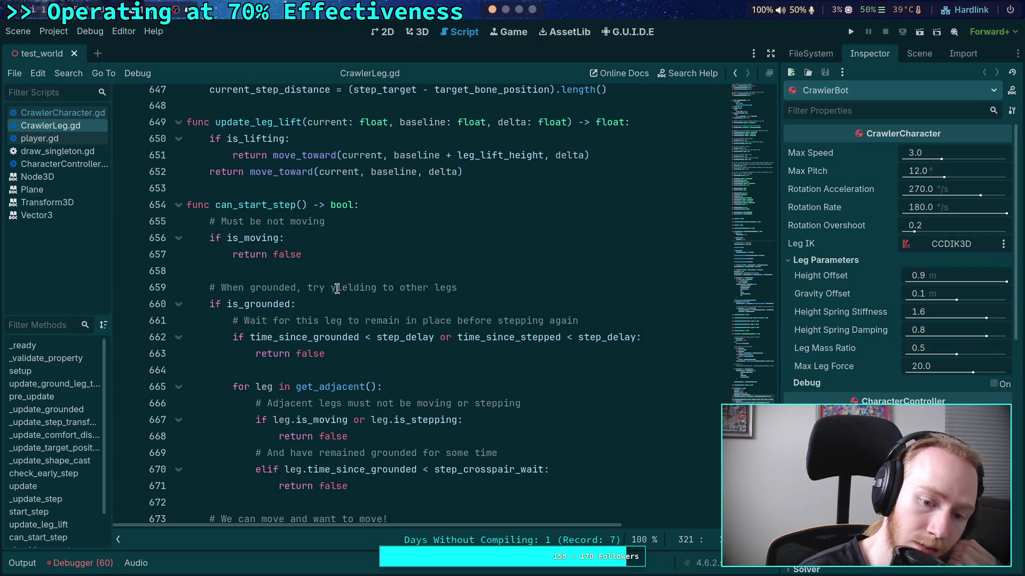
scroll(383, 316, "down", 3)
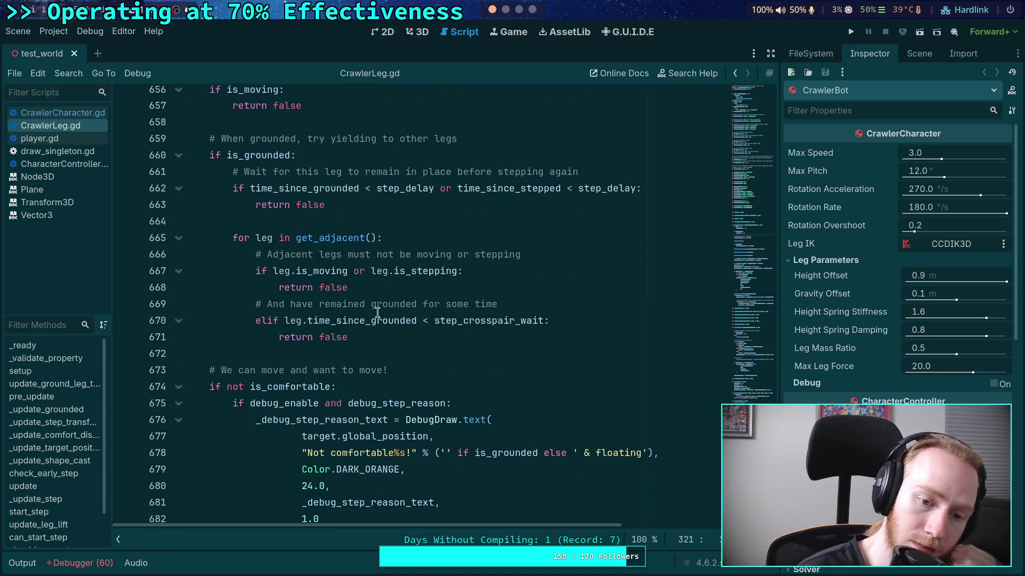
left_click(280, 319)
type("(not ")
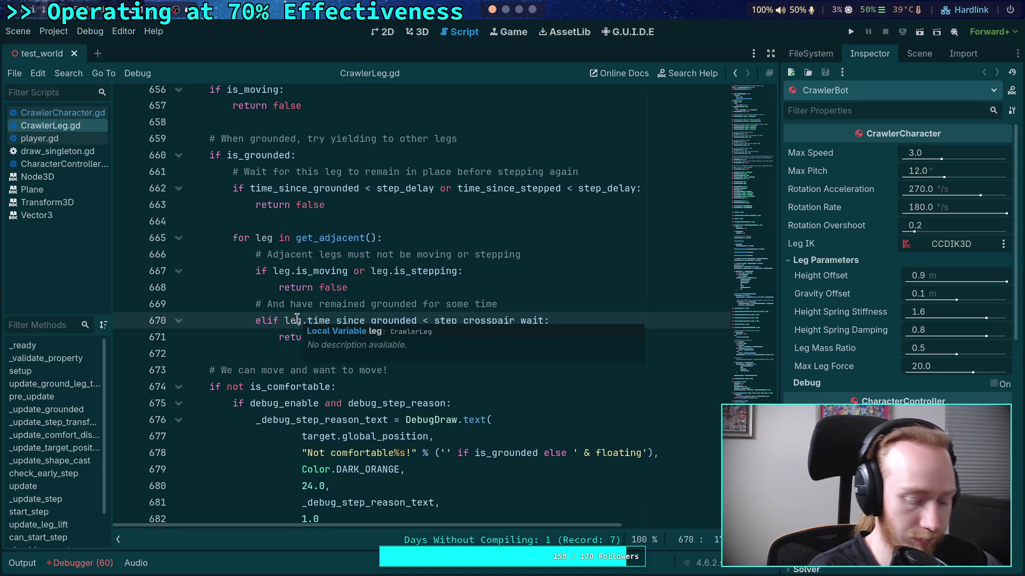
type("leg.for")
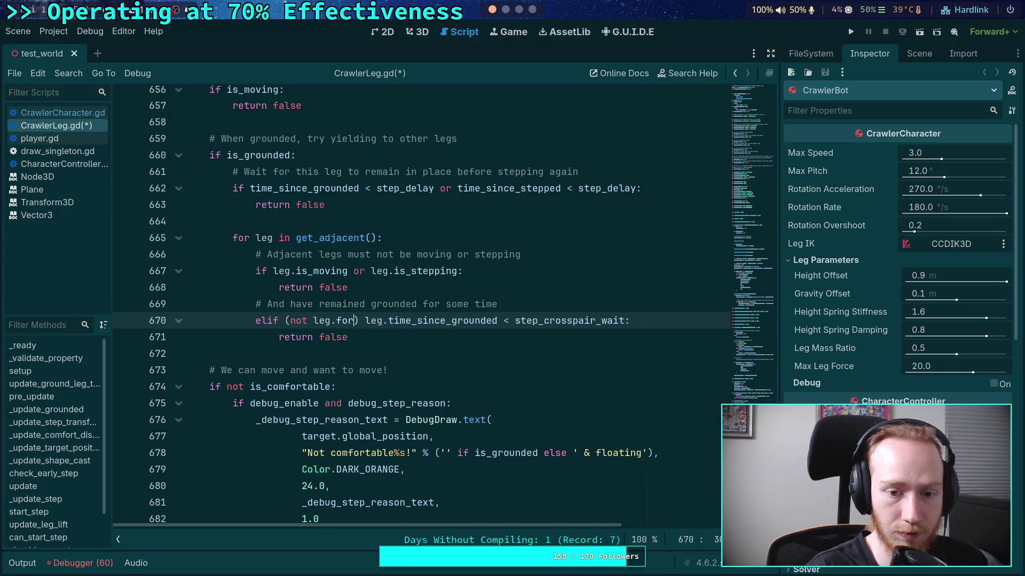
type("c")
key("BackSpace")
key("BackSpace")
key("BackSpace")
type("er")
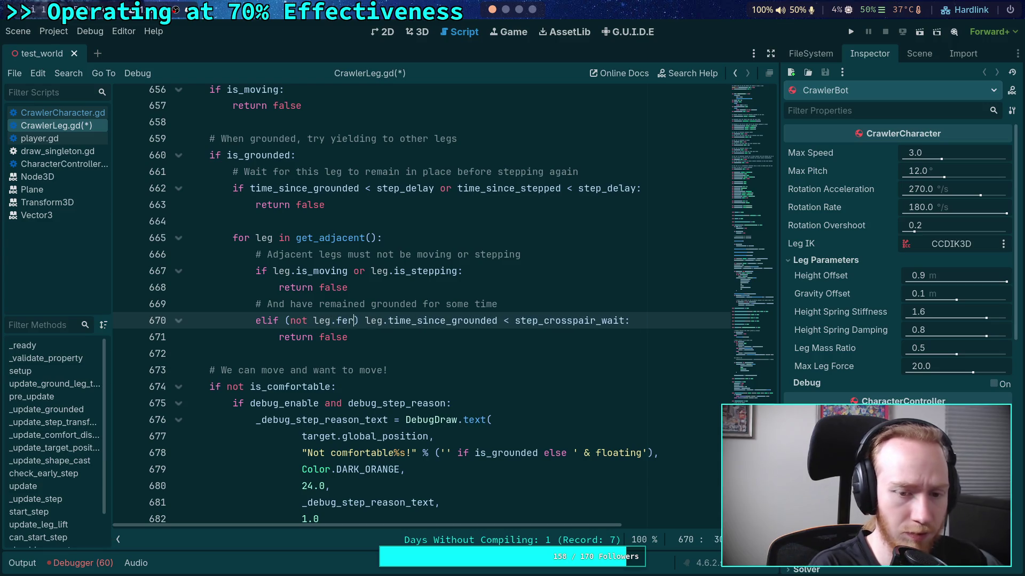
key("BackSpace")
key("BackSpace")
type("orce_lig")
key("BackSpace")
type("fting")
key("Right")
type("or")
key("BackSpace")
key("BackSpace")
type("and")
Save CrawlerLeg.gd and review the edited force_lifting check on line 670
key("ctrl+s")
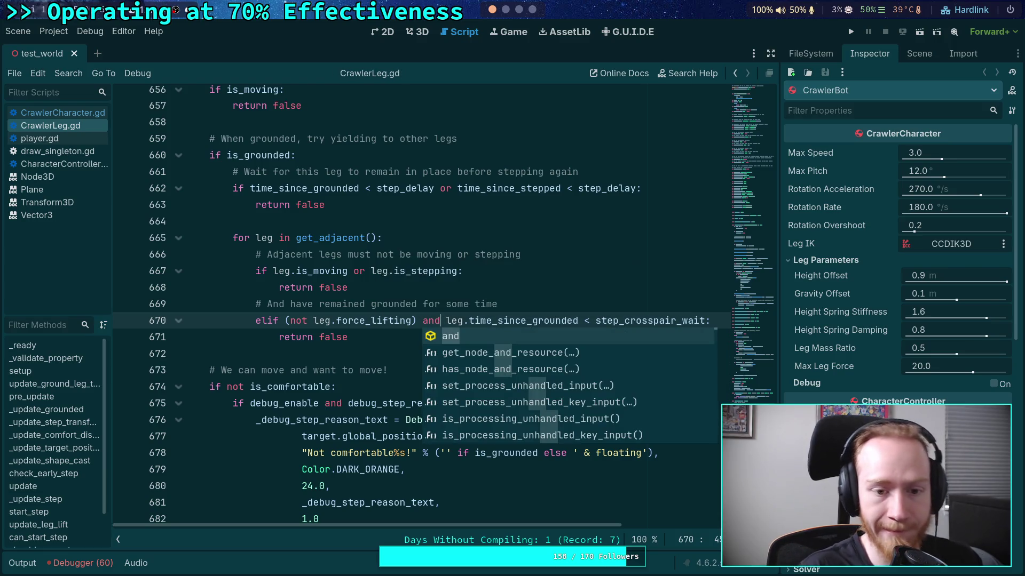
double_click(351, 319)
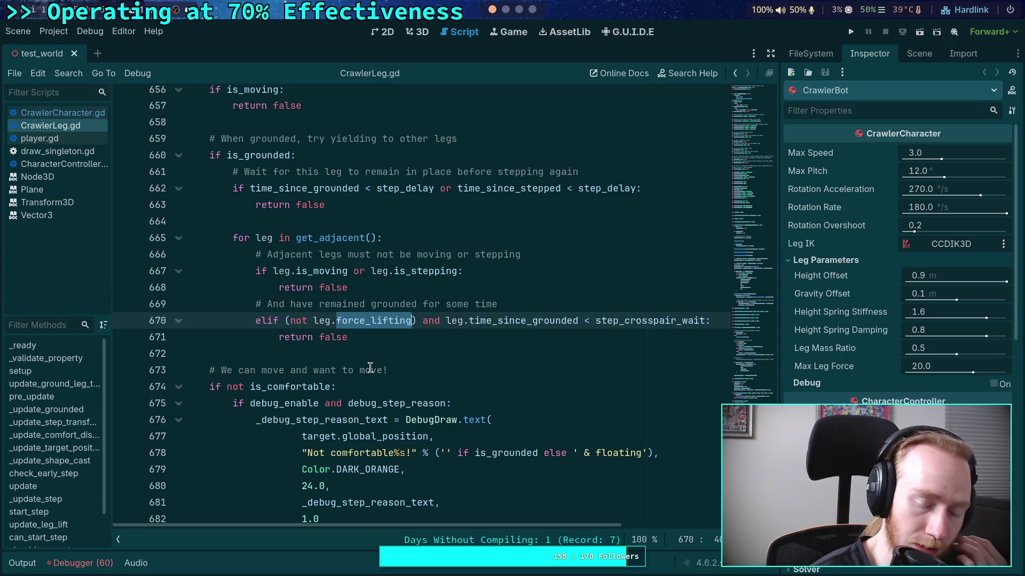
scroll(370, 367, "down", 2)
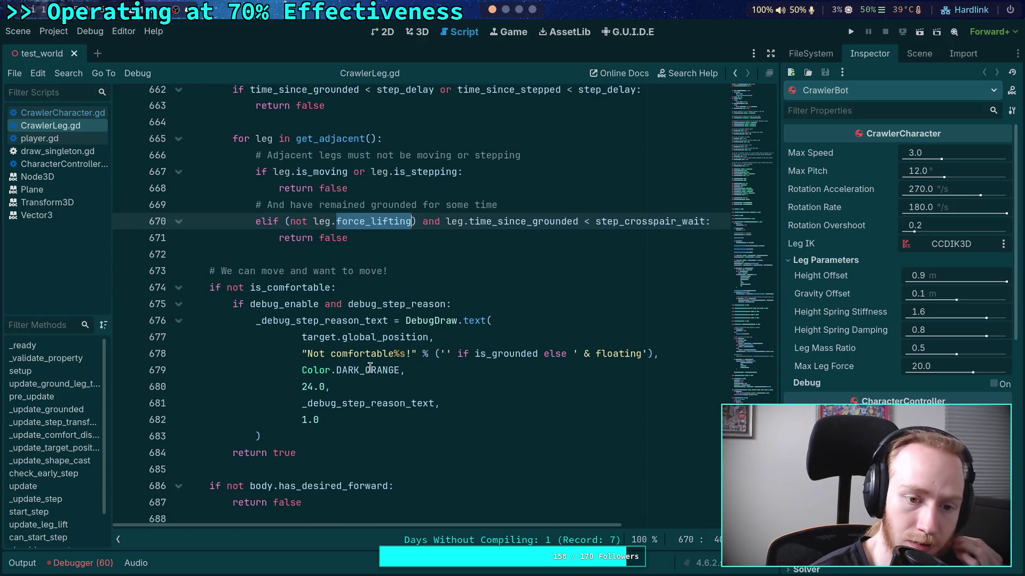
scroll(370, 367, "up", 2)
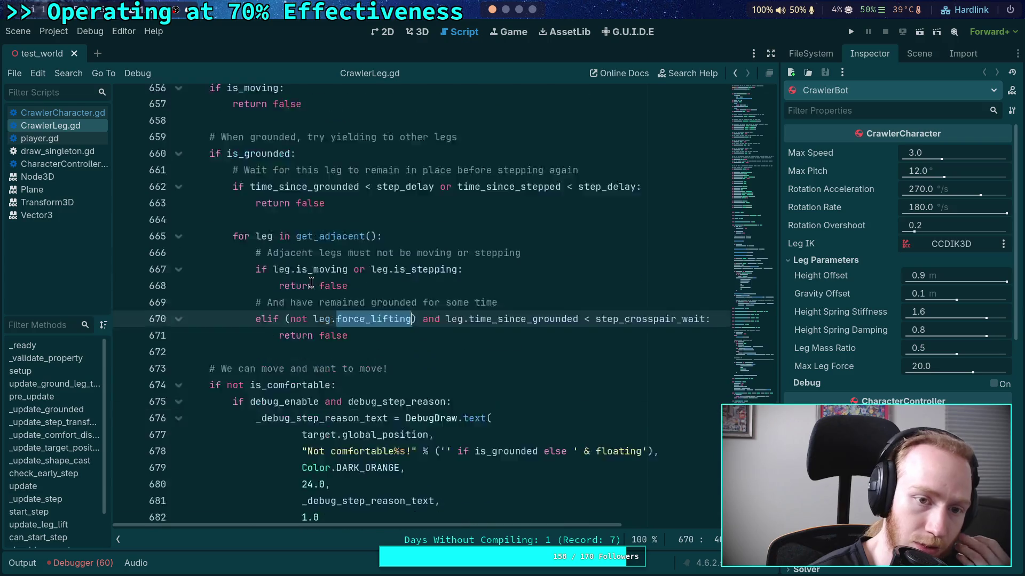
scroll(311, 282, "down", 12)
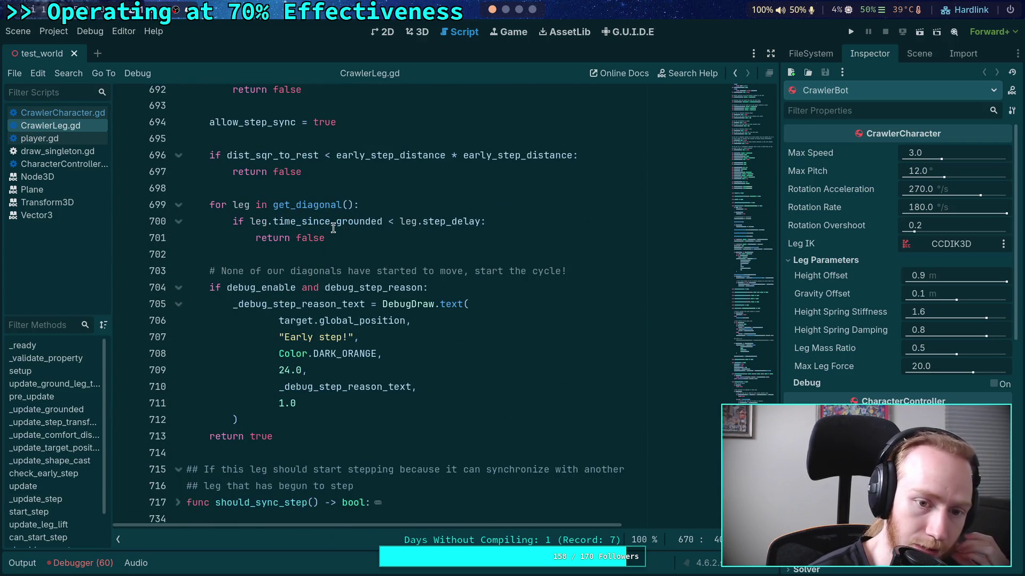
Prefix the line 700 diagonal check with '(not leg.force_lifting) and' before the step_delay comparison
mouse_move(333, 227)
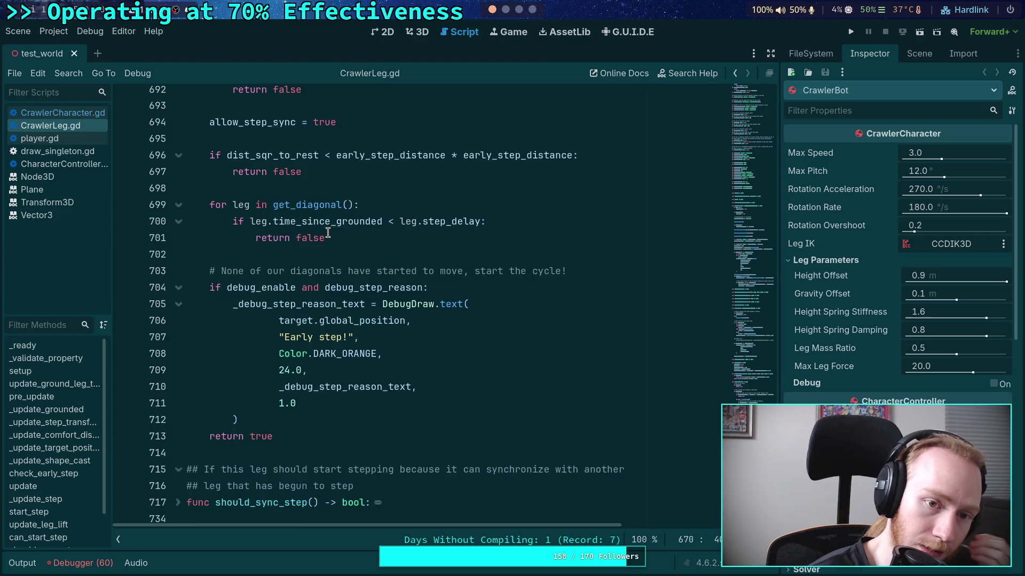
scroll(327, 233, "up", 2)
double_click(261, 221)
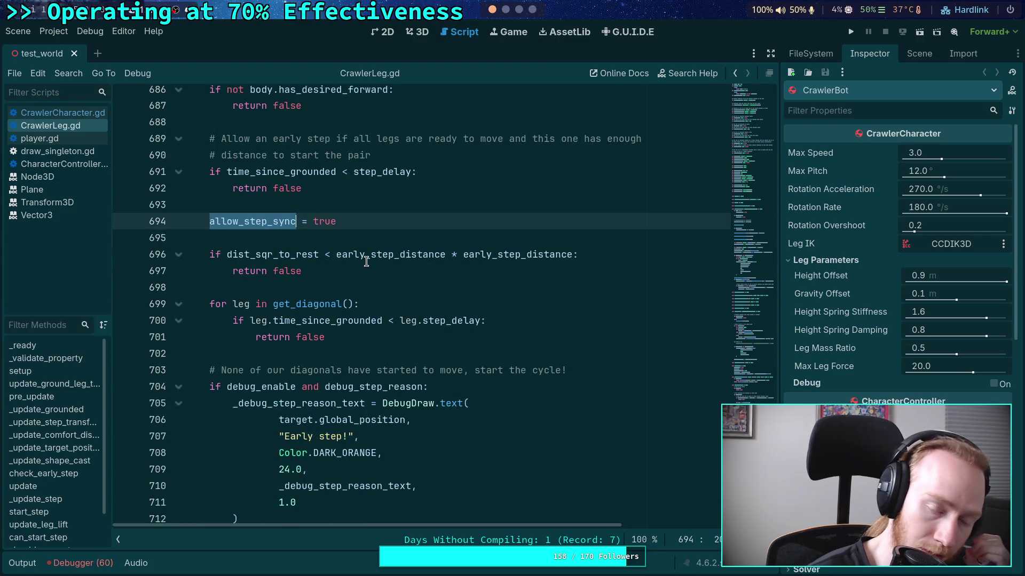
mouse_move(366, 262)
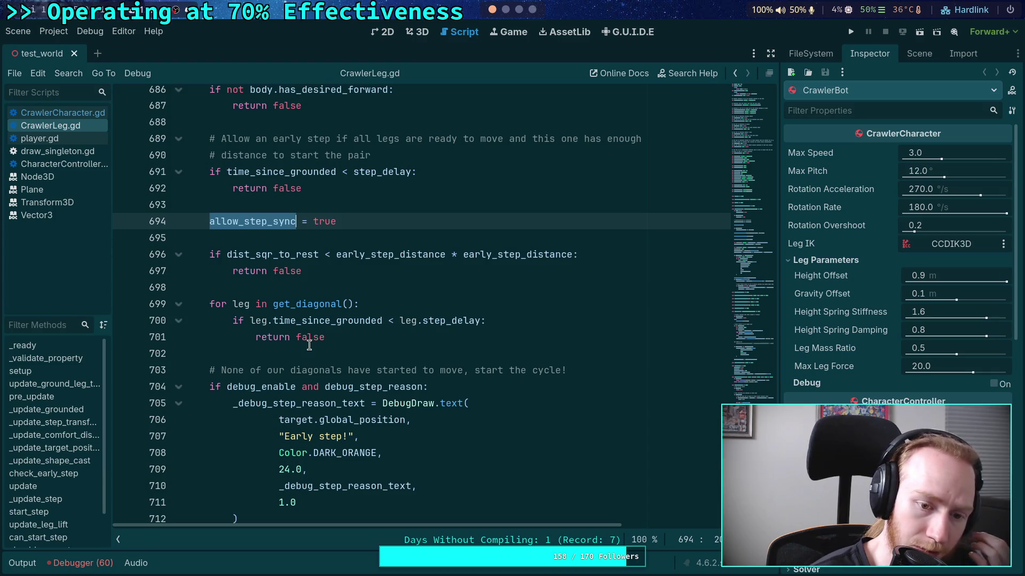
scroll(309, 345, "down", 2)
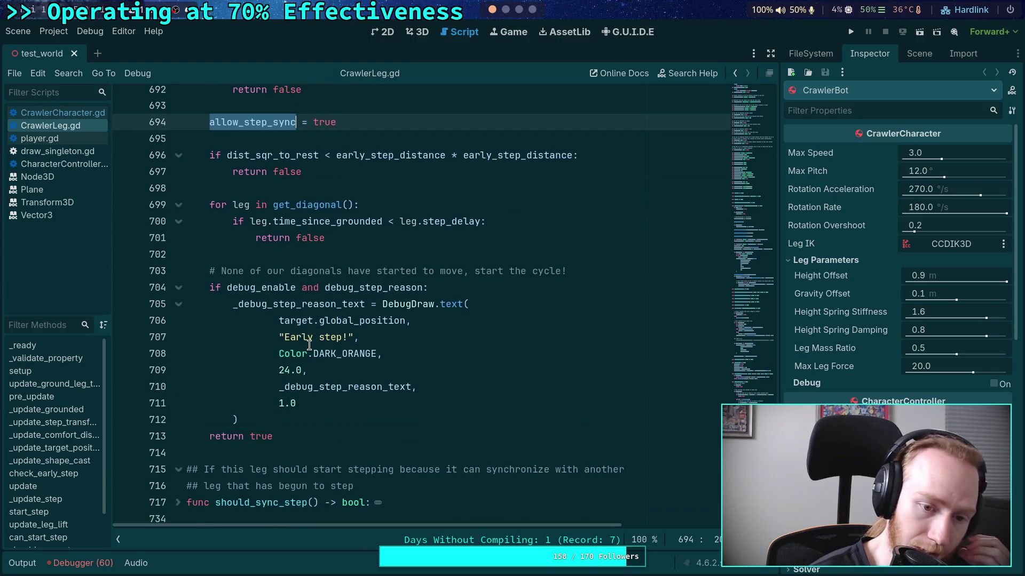
left_click(246, 223)
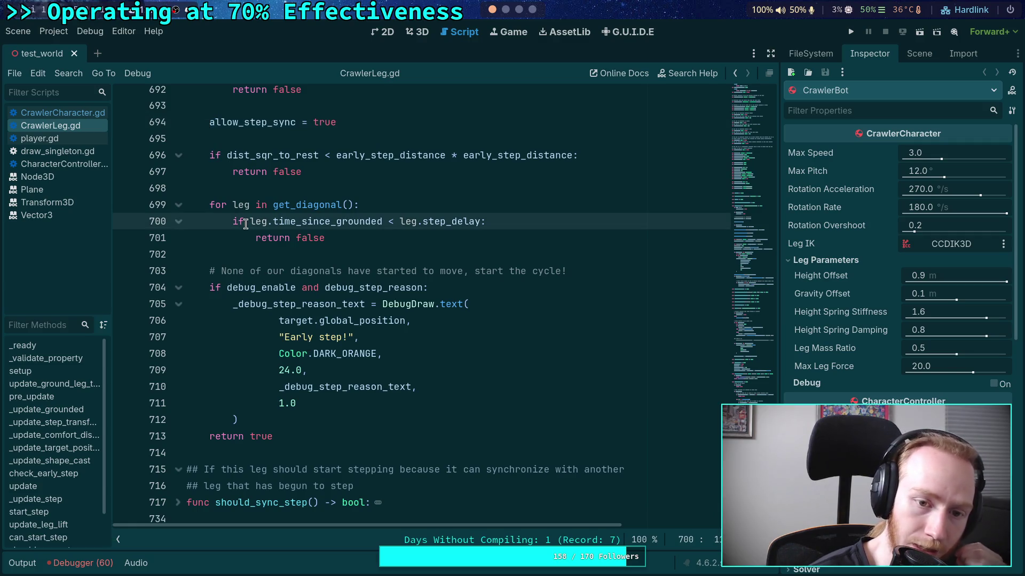
type("(leg.")
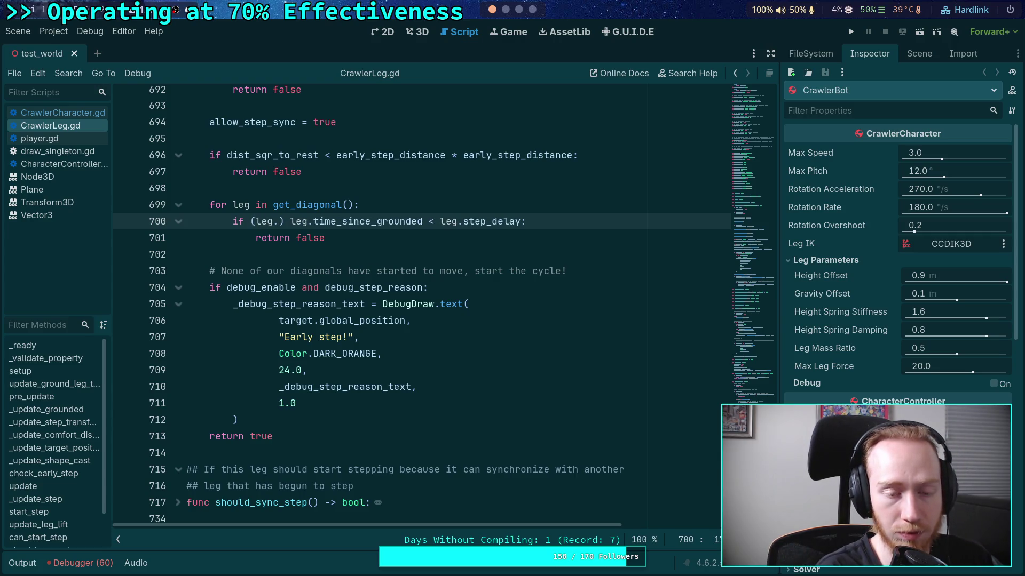
key("BackSpace")
key("BackSpace")
key("BackSpace")
type("not lg")
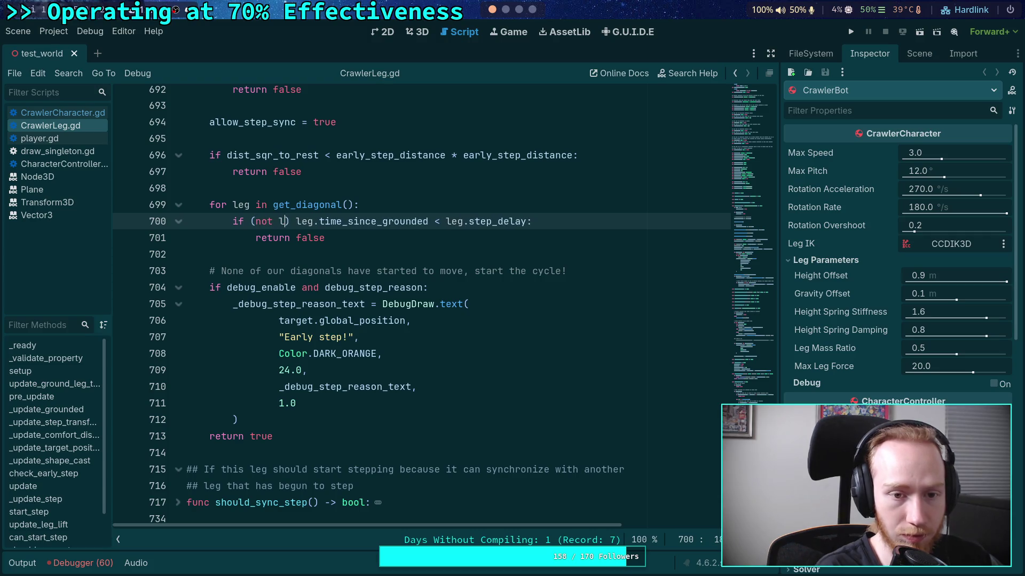
key("BackSpace")
type("eg.force_l")
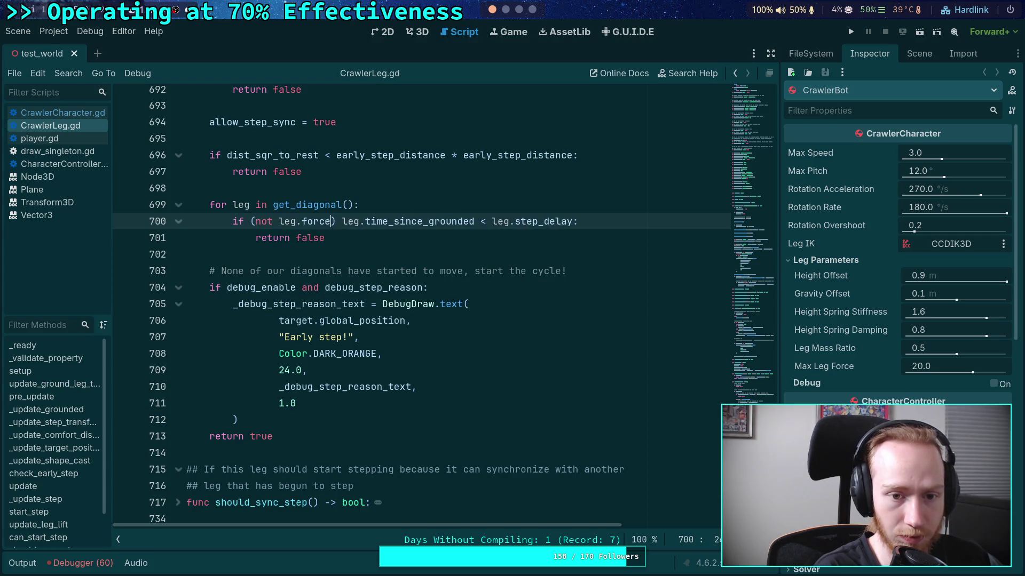
type("ifting")
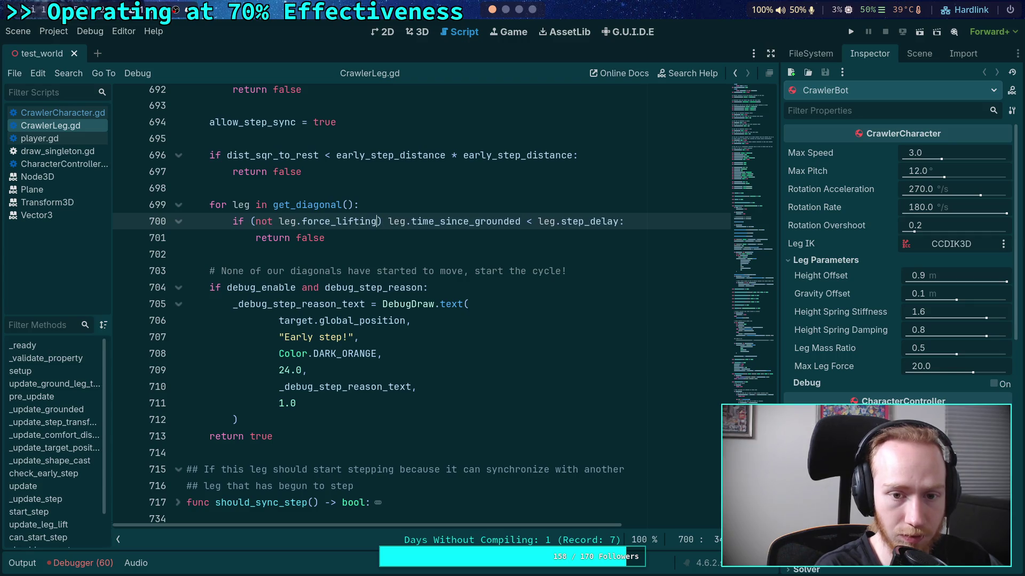
type(" and")
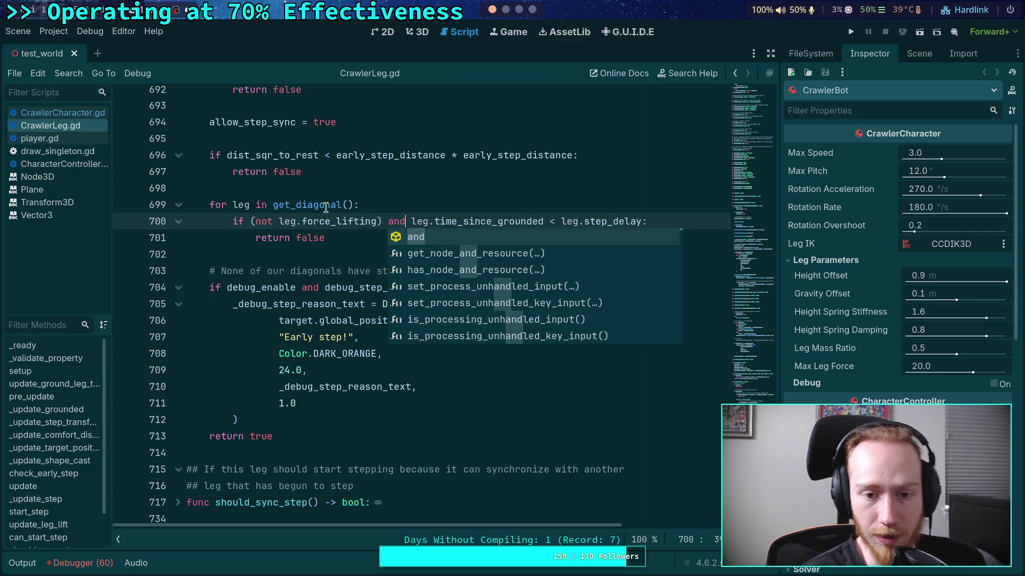
left_click(326, 207)
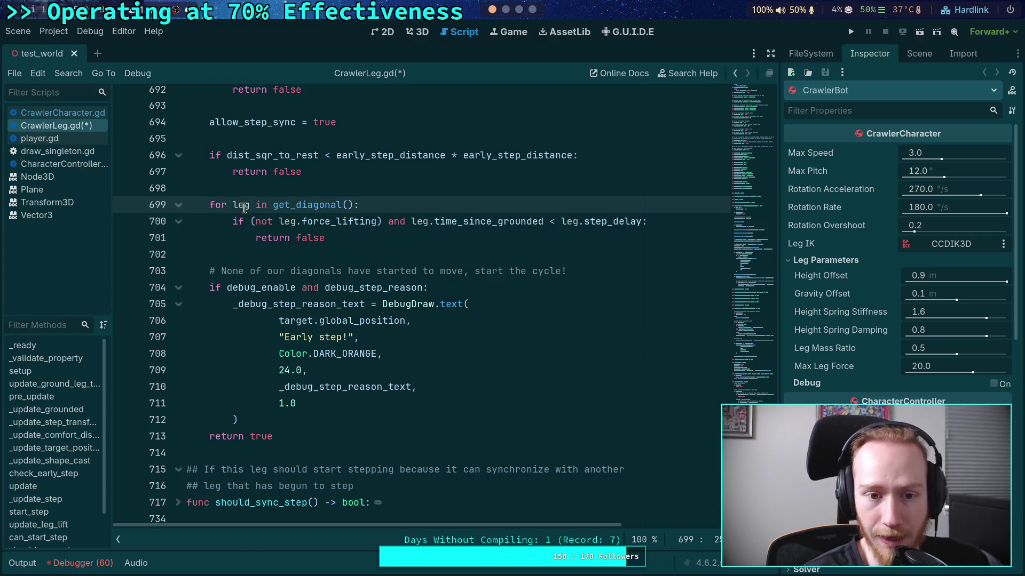
Remove the stray line added in the diagonal loop and save CrawlerLeg.gd
left_click(411, 205)
key("Return")
type("leg.")
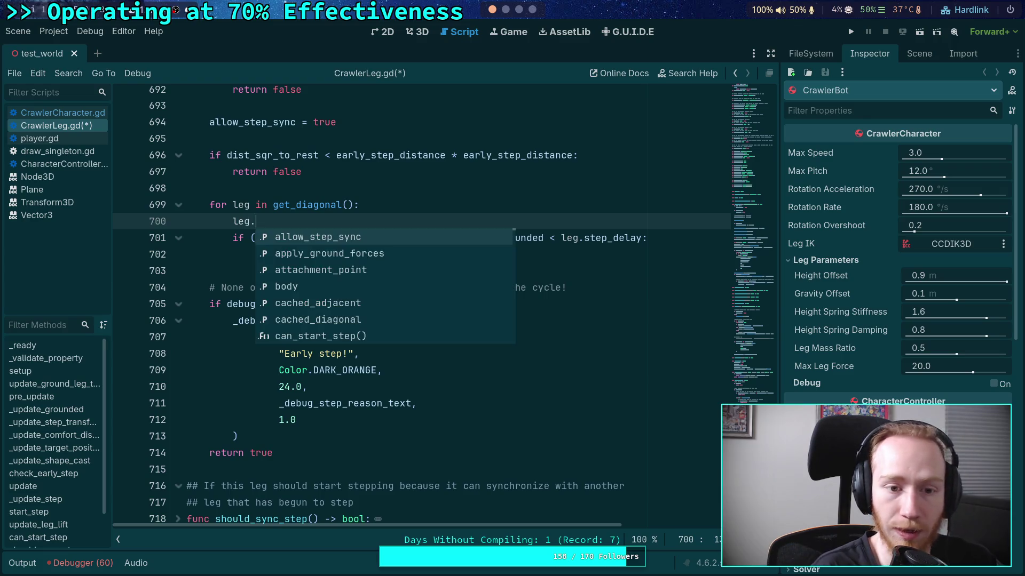
key("BackSpace")
key("BackSpace")
key("BackSpace")
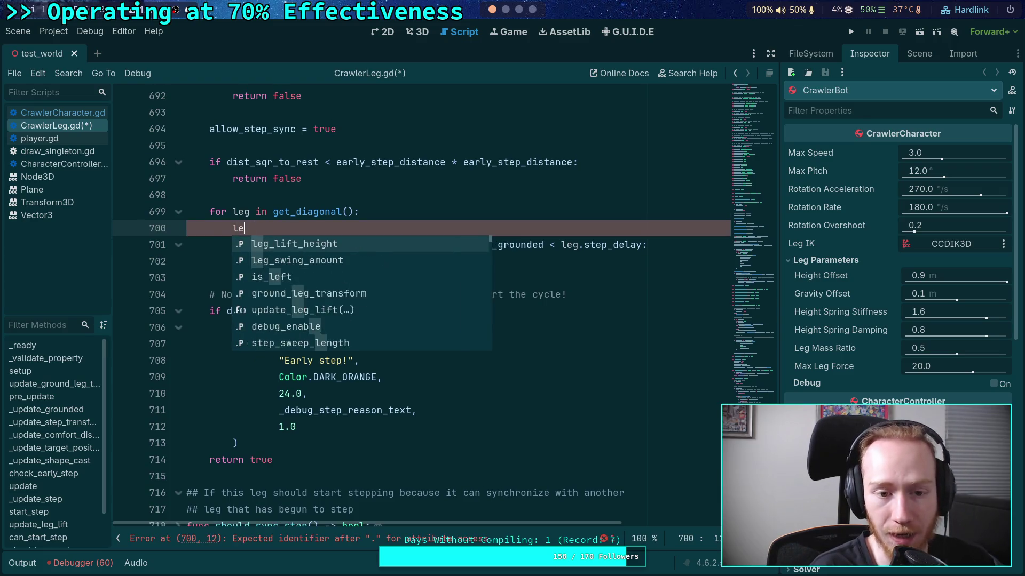
key("BackSpace")
key("ctrl+s")
scroll(492, 177, "up", 1)
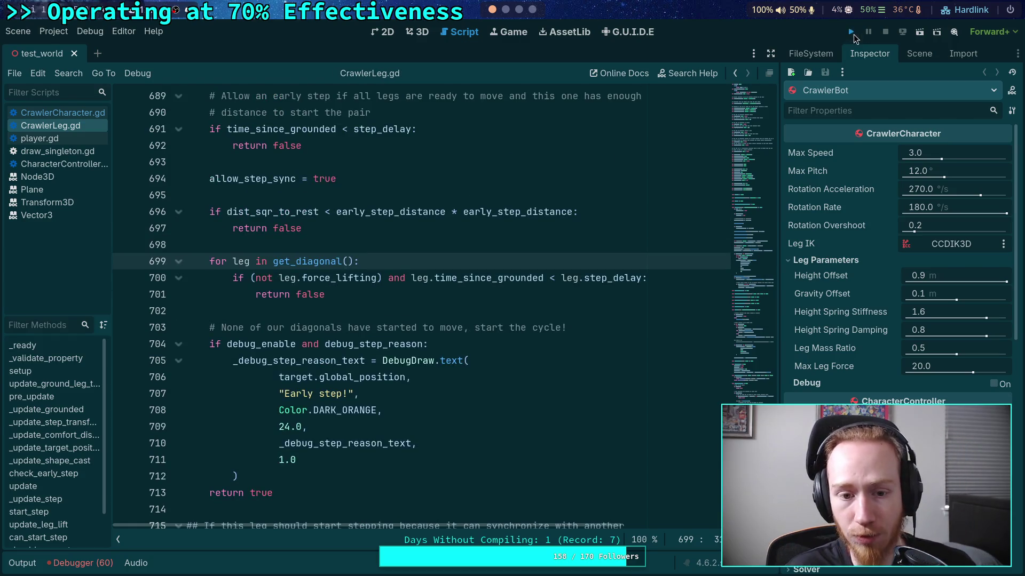
Run the project, widen the editor beside the game, then stop and relaunch the game
left_click(851, 32)
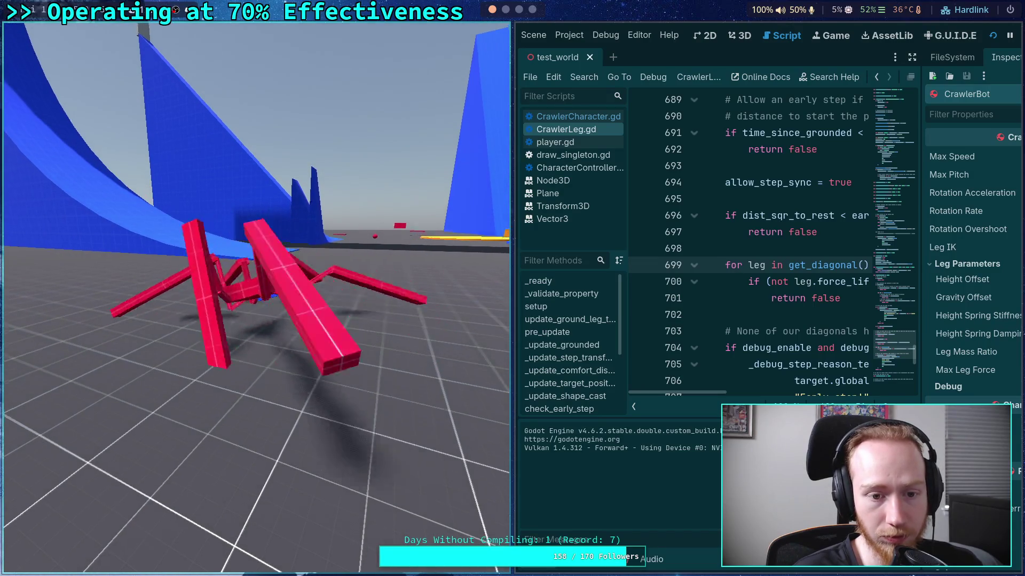
left_click_drag(511, 277, 408, 277)
left_click(922, 37)
left_click(847, 34)
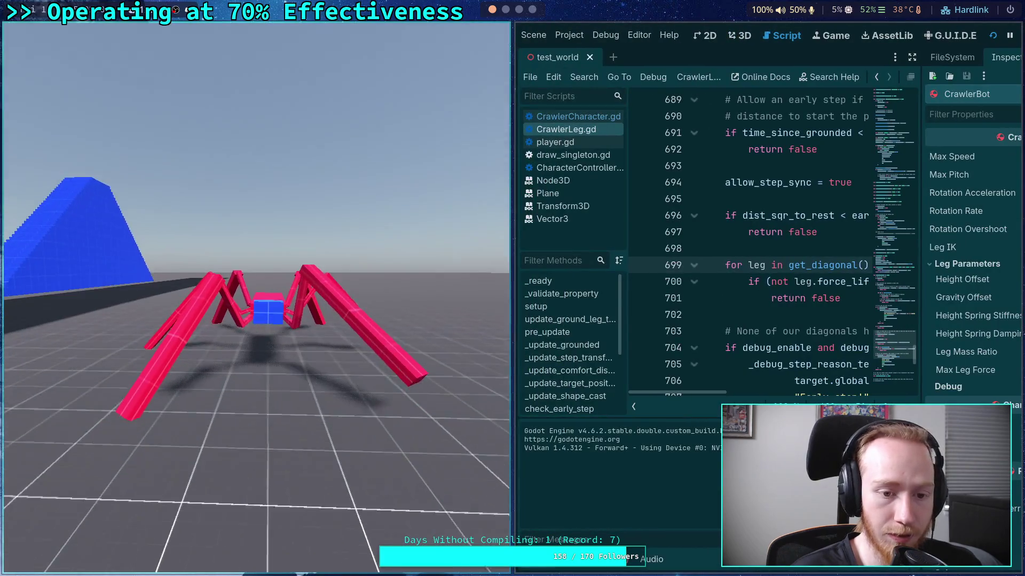
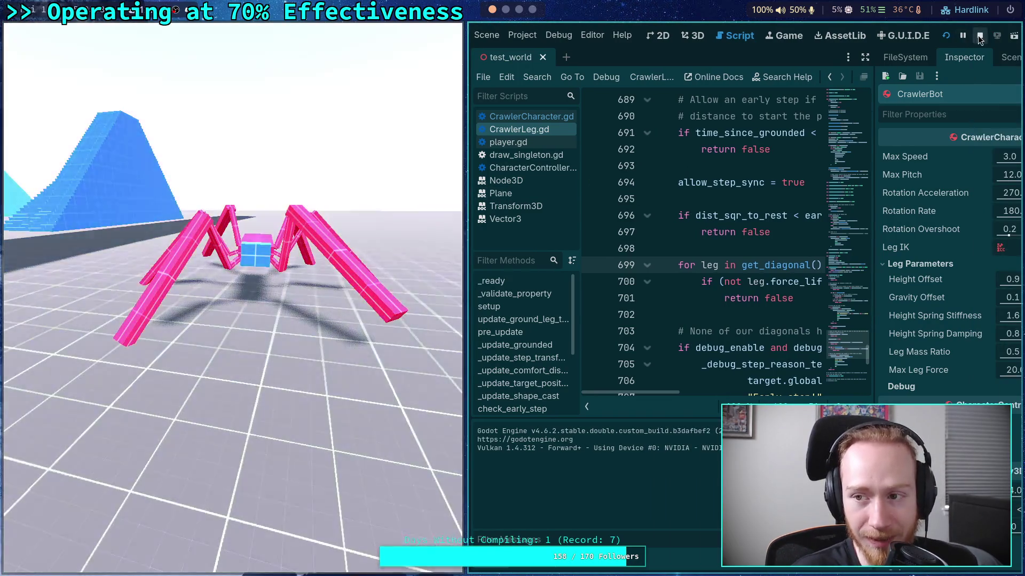
Stop the running game and select get_diagonal to inspect it
left_click(979, 35)
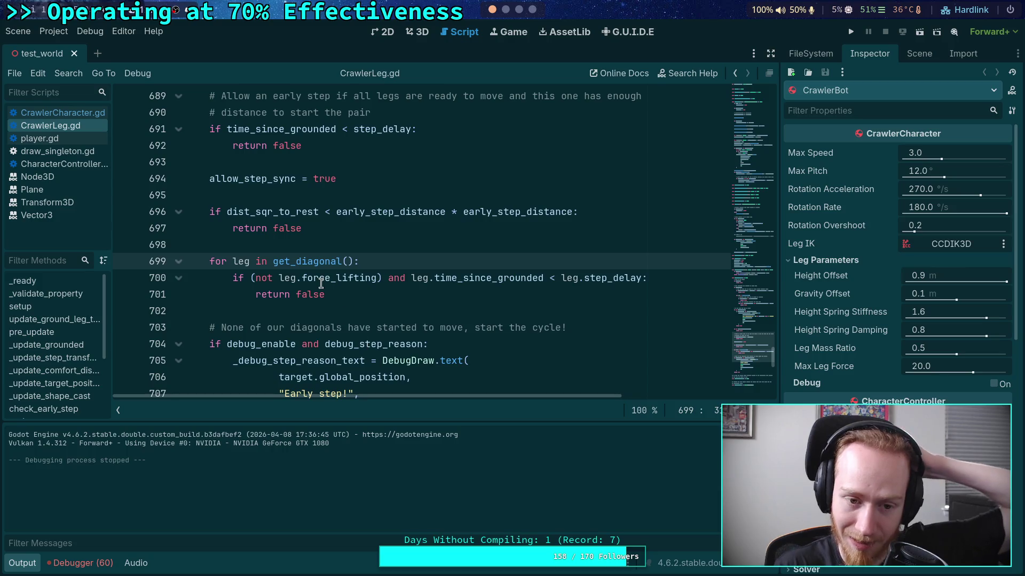
double_click(328, 260)
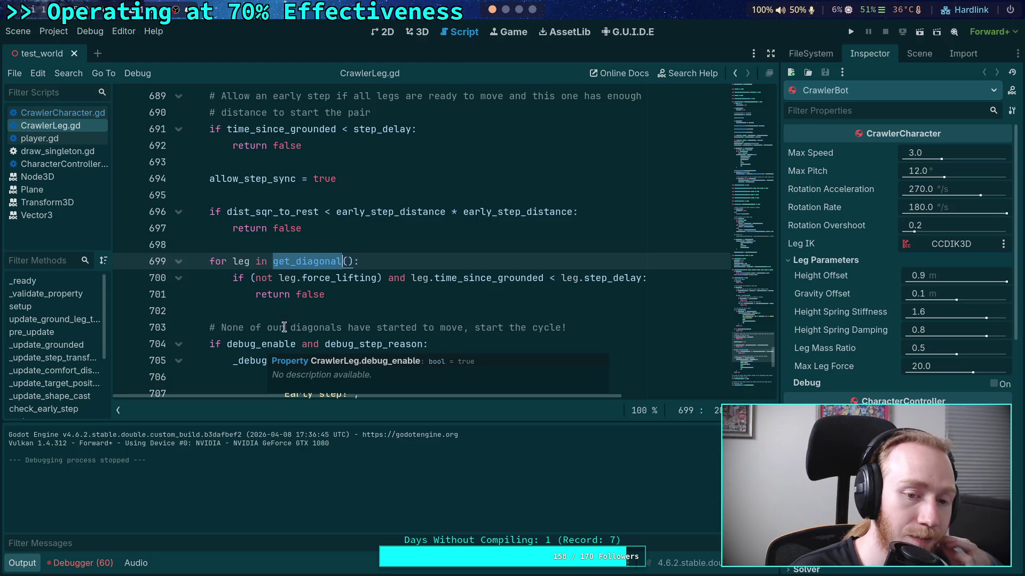
mouse_move(342, 286)
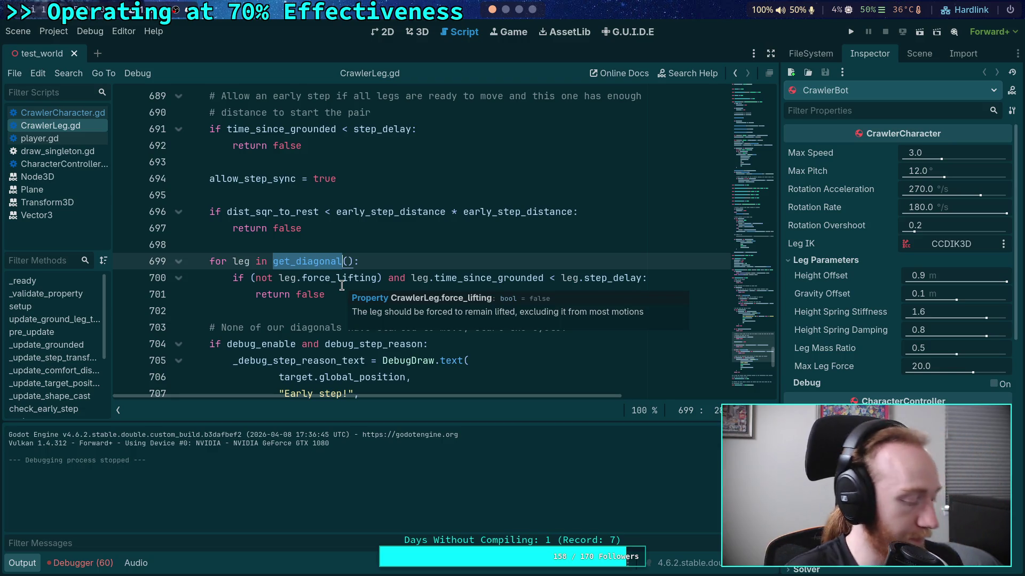
Collapse the Output dock and fold can_start_step, update_leg_lift and start_step
left_click(16, 568)
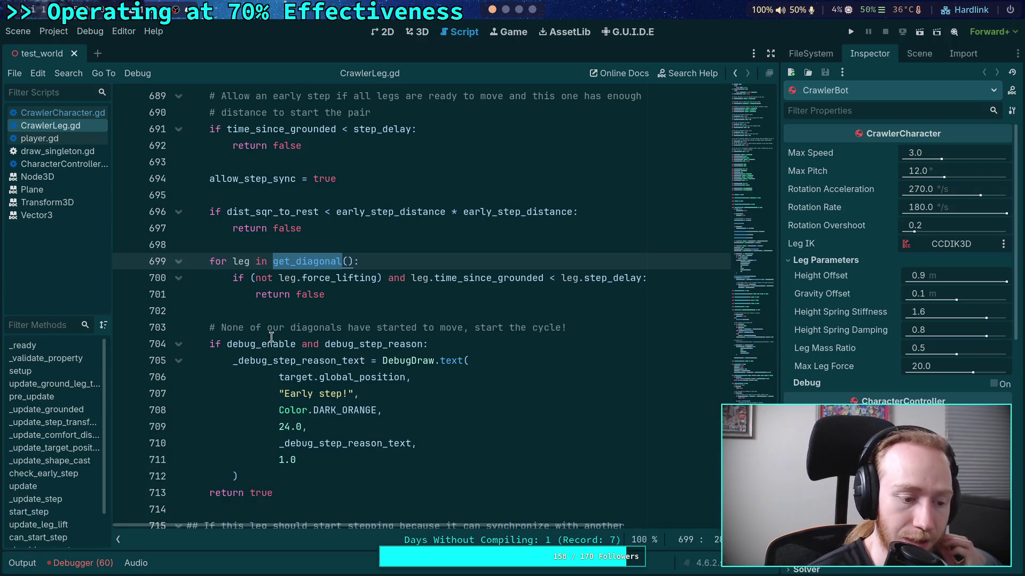
scroll(359, 335, "up", 10)
scroll(359, 336, "up", 15)
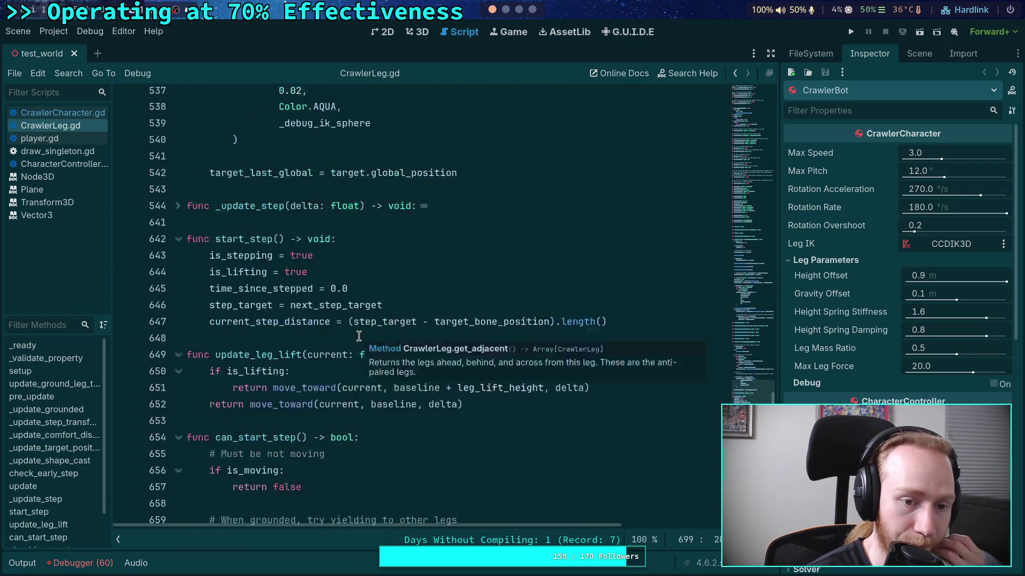
left_click(177, 459)
left_click(179, 378)
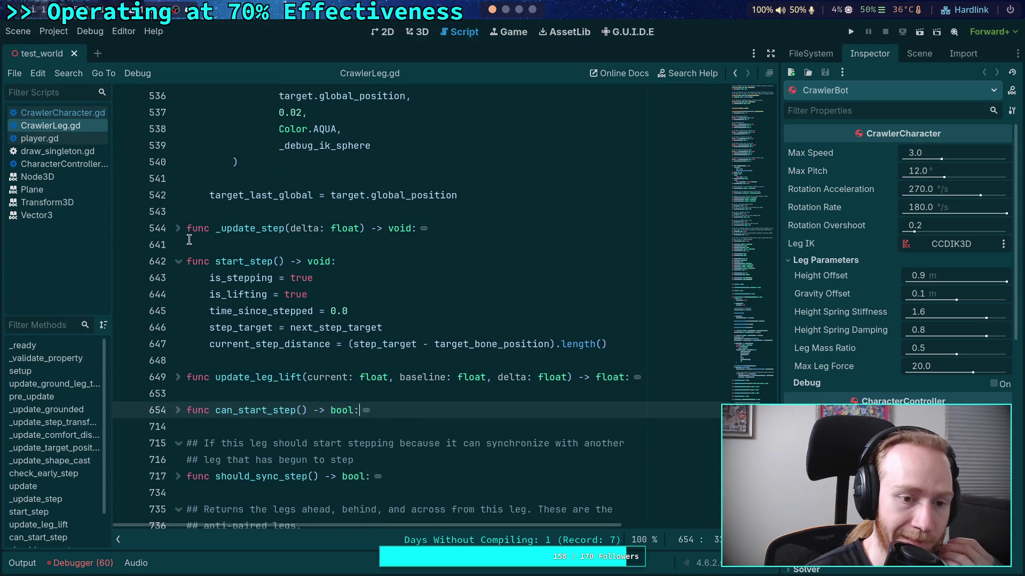
left_click(180, 262)
Relaunch the project and tile the game window to the left half
left_click(196, 245)
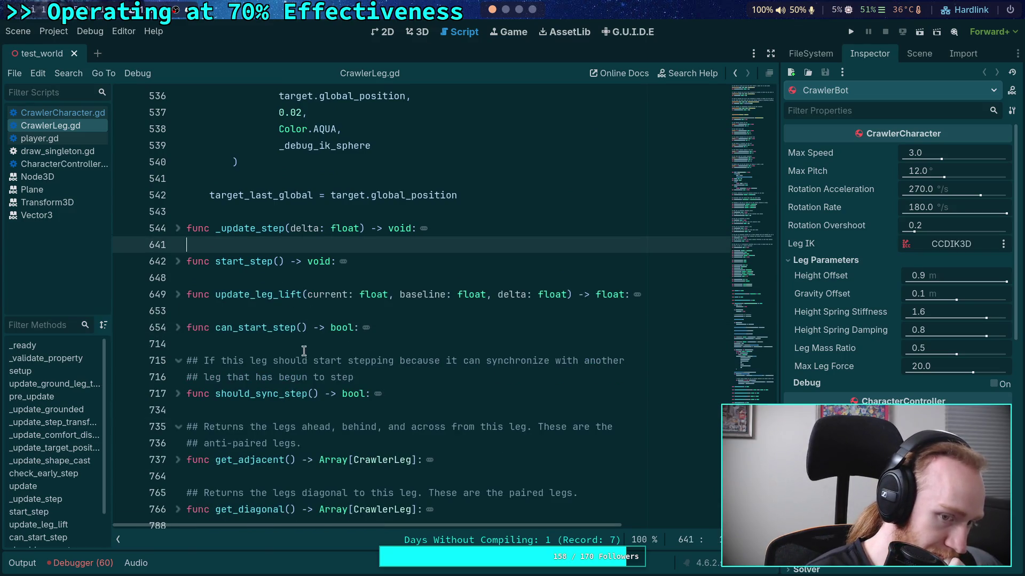
scroll(303, 351, "down", 4)
scroll(355, 347, "up", 15)
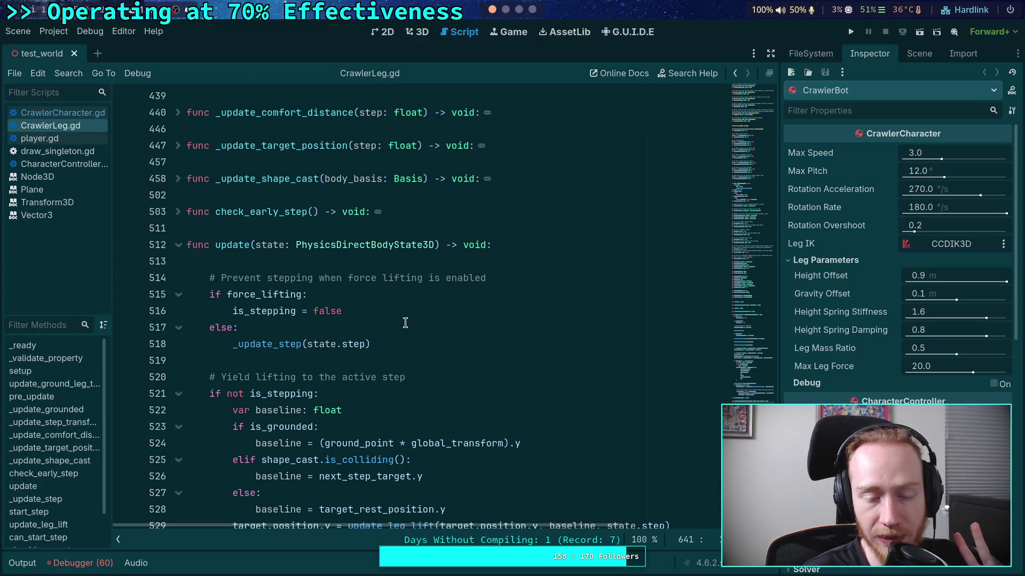
left_click(853, 32)
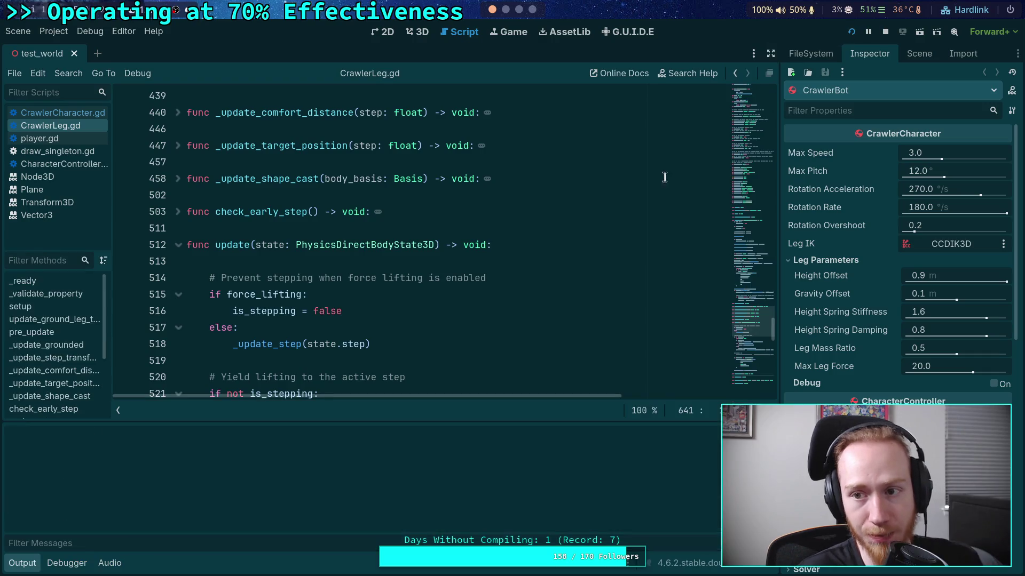
key("super+shift+Left")
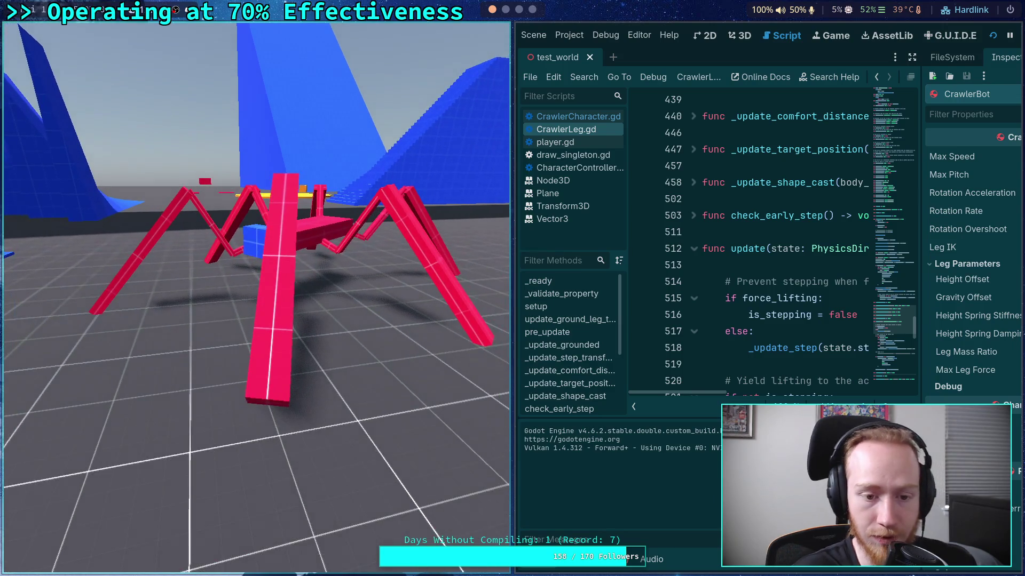
Watch the crawler walk beside the code, then stop the game with F8
key("F8")
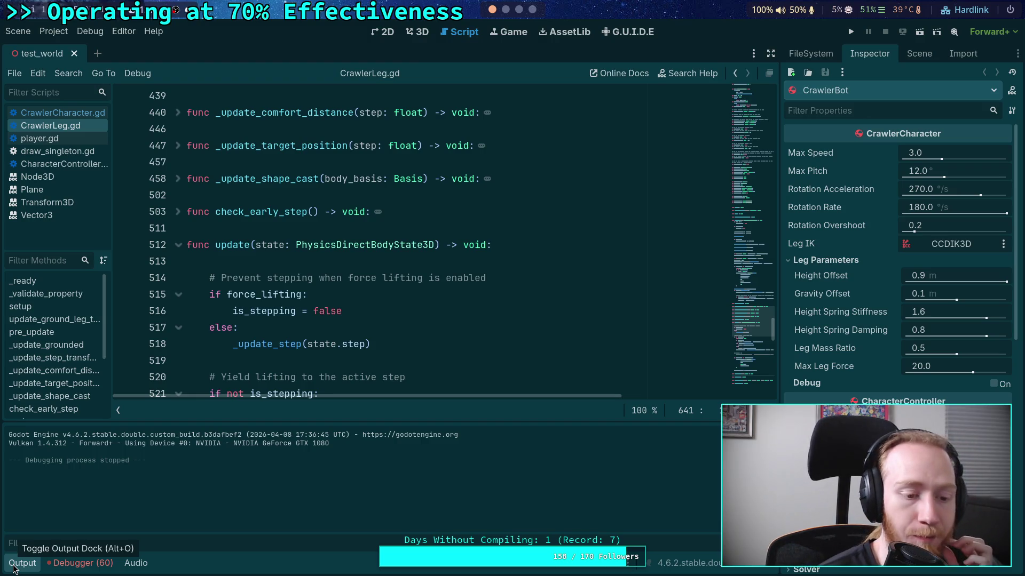
Collapse Output, review the elif shape_cast branch on lines 525–526, and peek into _update_step
left_click(15, 566)
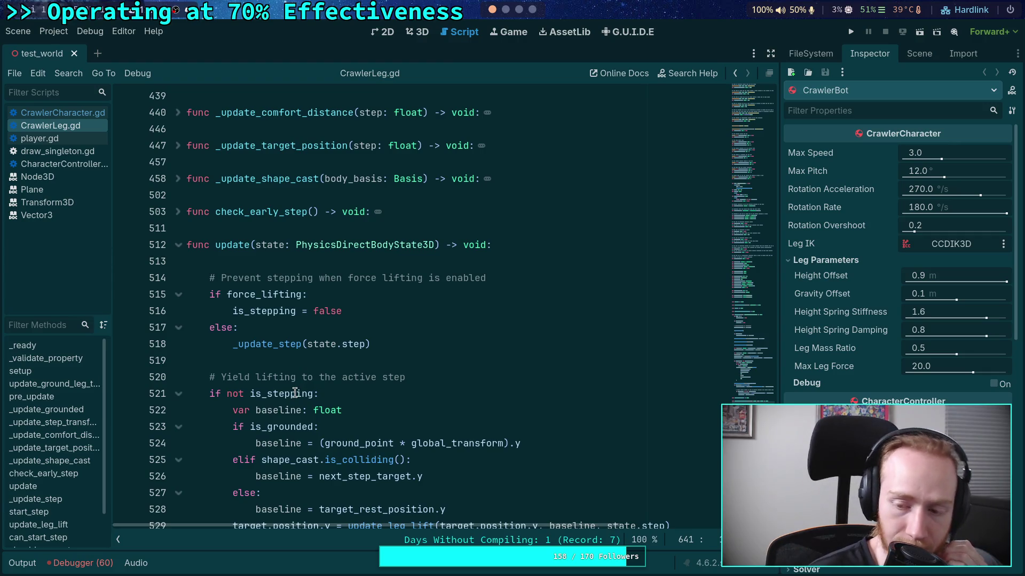
mouse_move(295, 394)
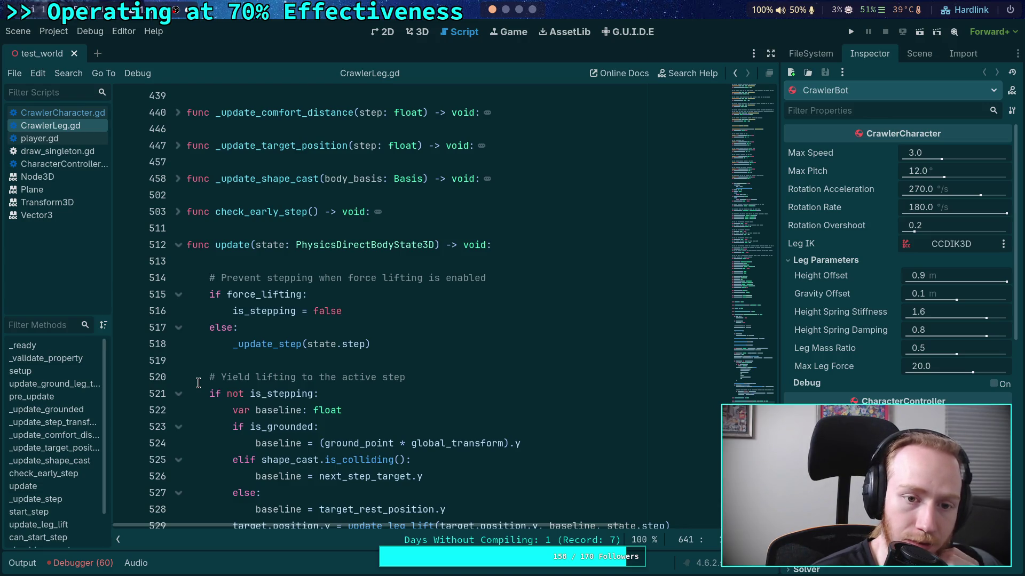
scroll(198, 383, "up", 2)
scroll(185, 317, "down", 4)
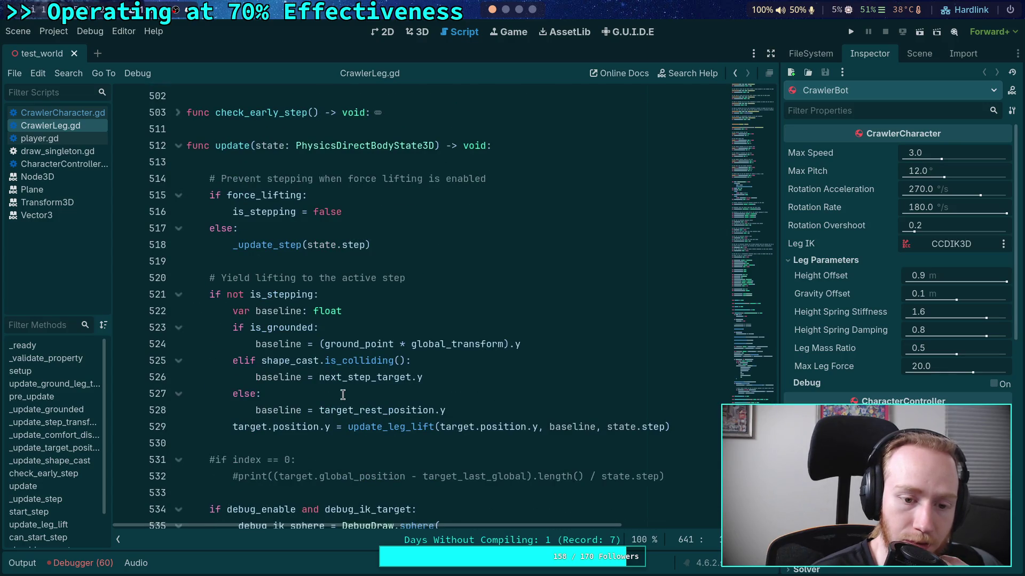
mouse_move(430, 379)
left_mouse_down()
mouse_move(277, 373)
mouse_move(230, 359)
left_mouse_up()
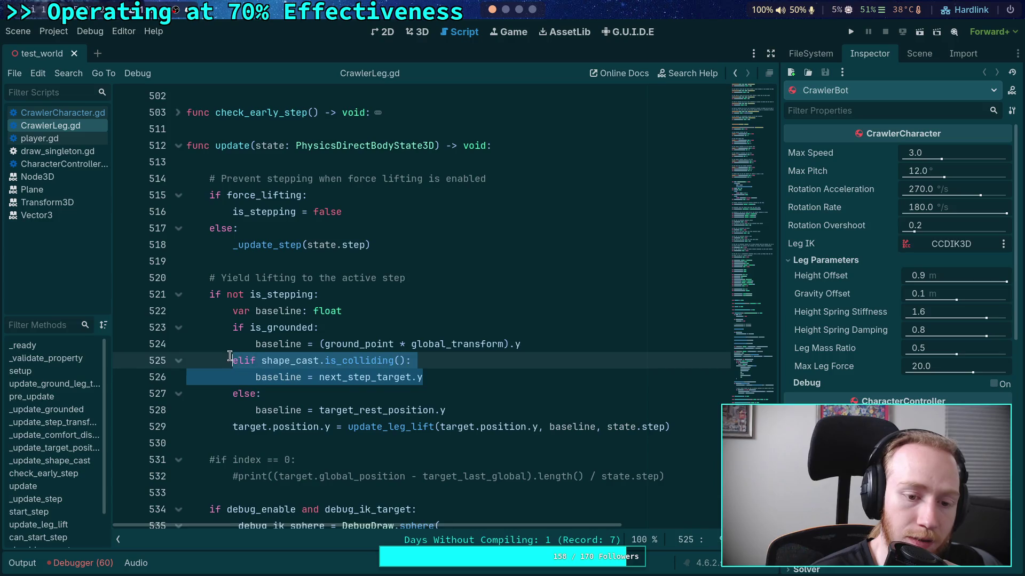
mouse_move(289, 362)
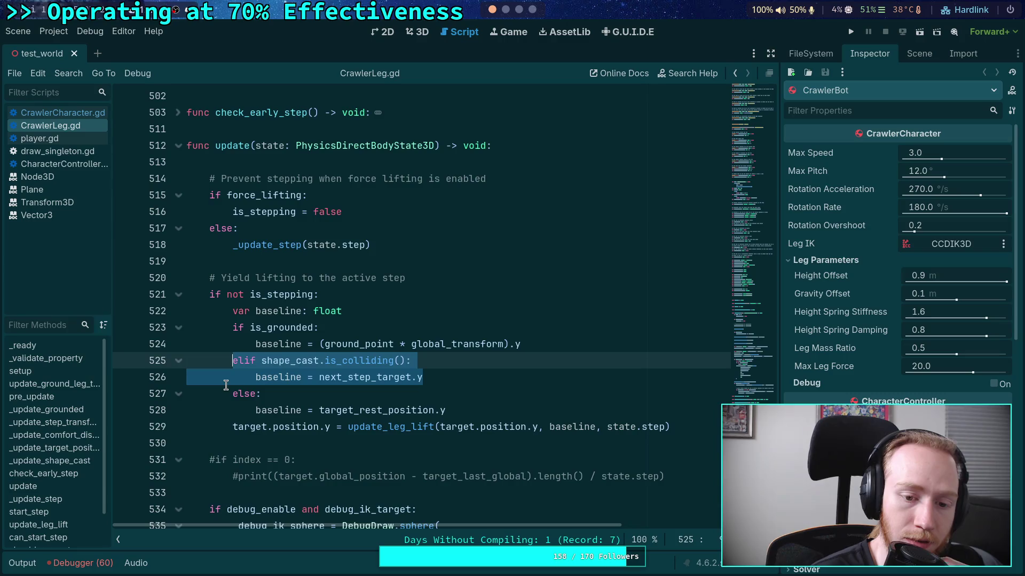
left_click(285, 361)
scroll(259, 421, "down", 7)
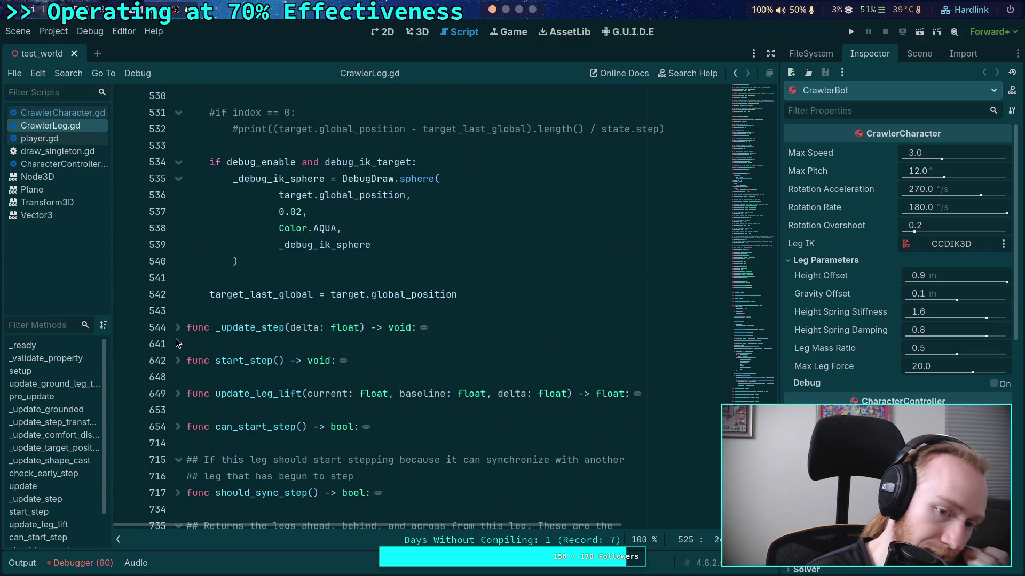
left_click(177, 327)
left_click(177, 327)
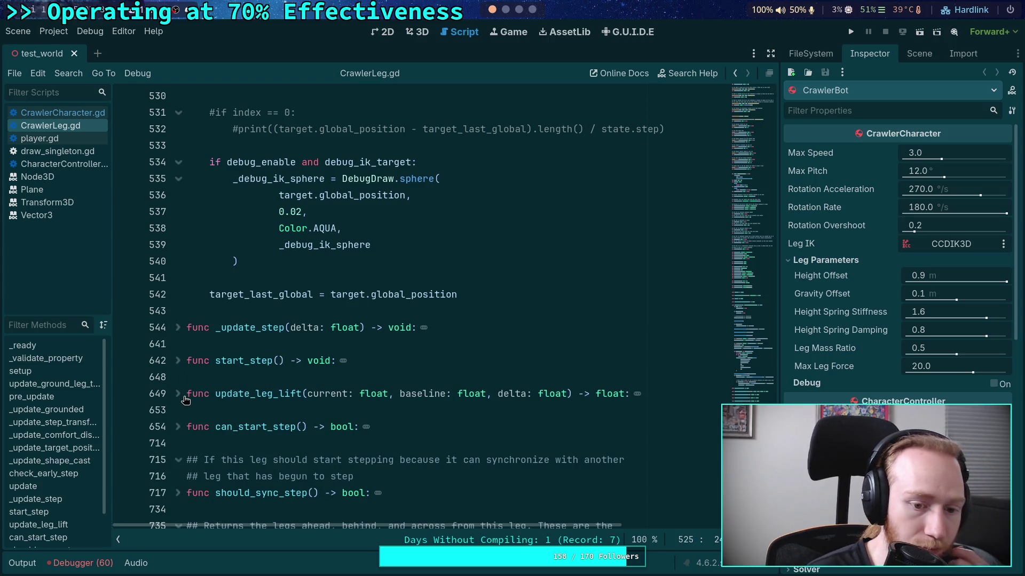
scroll(185, 400, "down", 1)
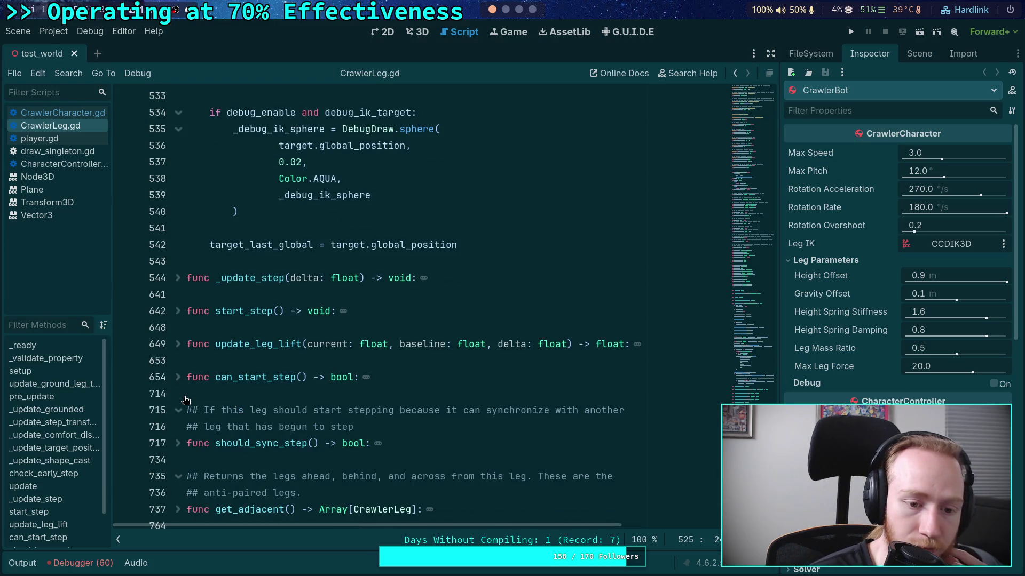
scroll(185, 400, "up", 14)
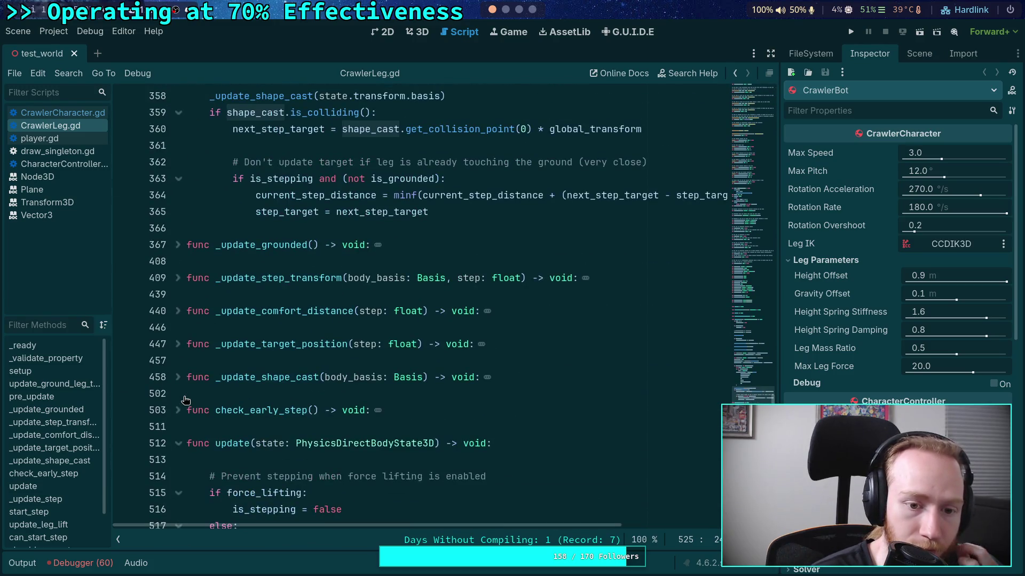
Review _update_shape_cast, then rerun the project with a breakpoint on line 521
left_click(179, 377)
scroll(181, 383, "down", 3)
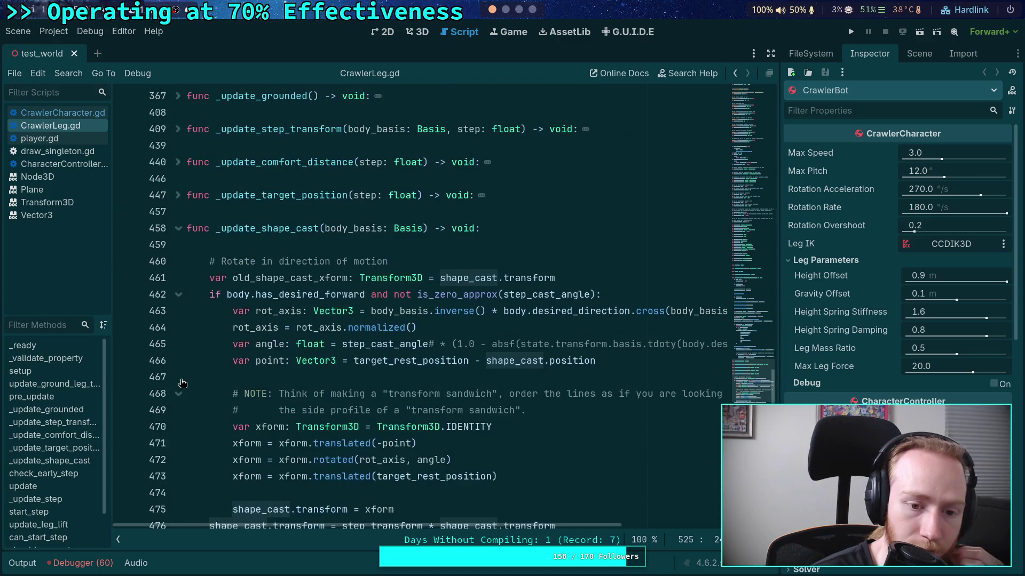
scroll(182, 383, "down", 3)
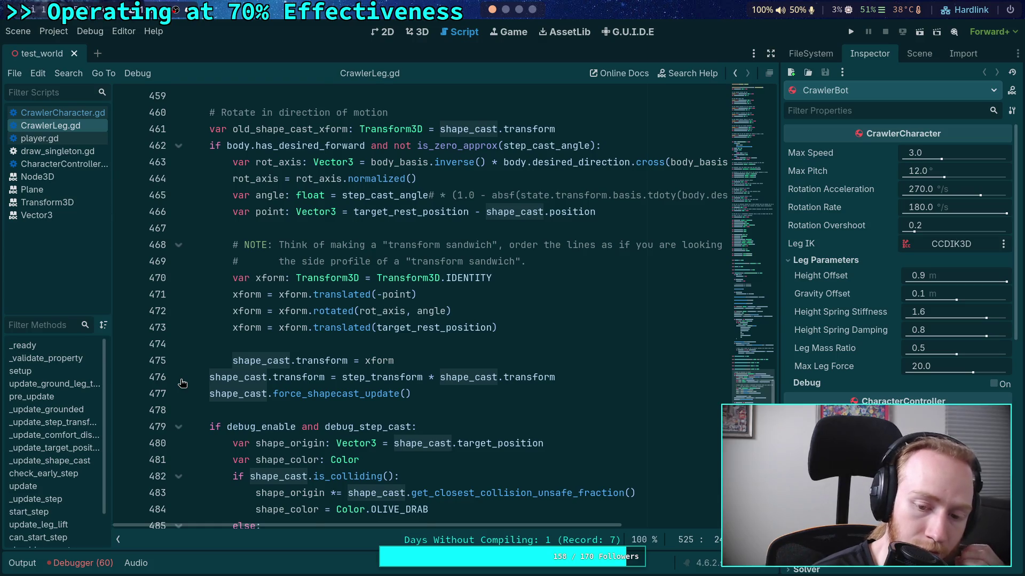
scroll(182, 383, "up", 3)
left_click(178, 237)
scroll(311, 368, "down", 3)
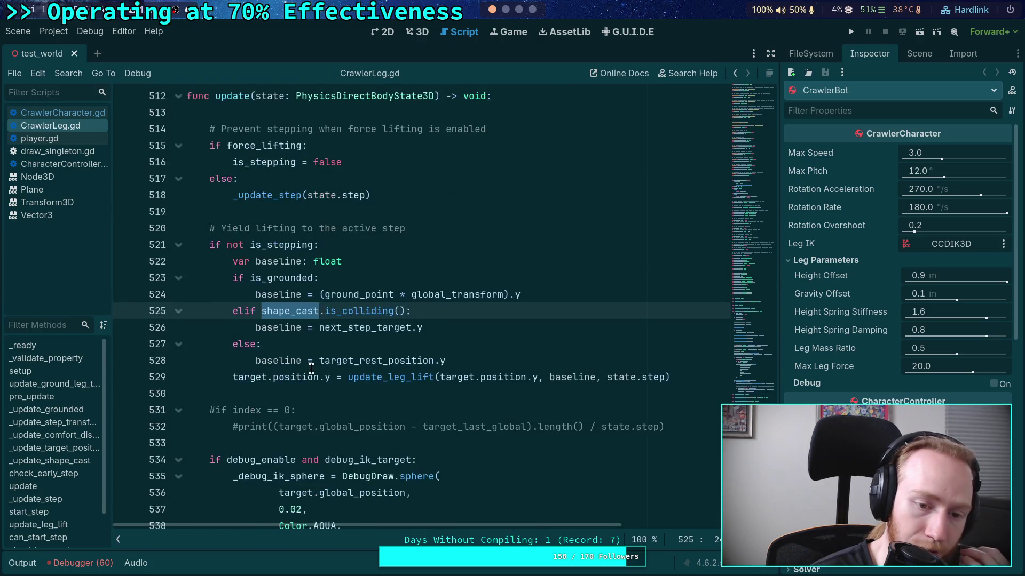
scroll(311, 368, "down", 1)
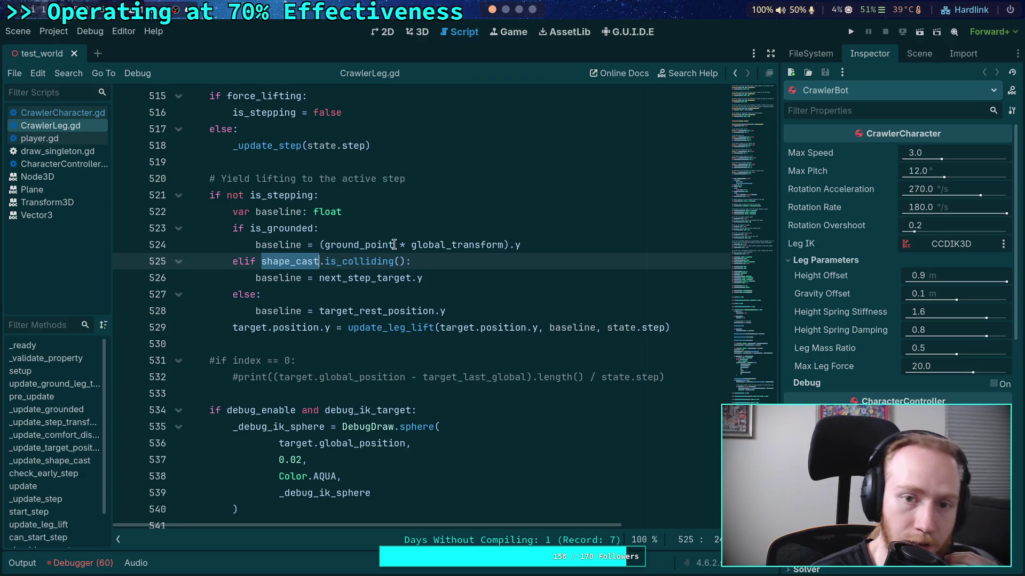
left_click(850, 33)
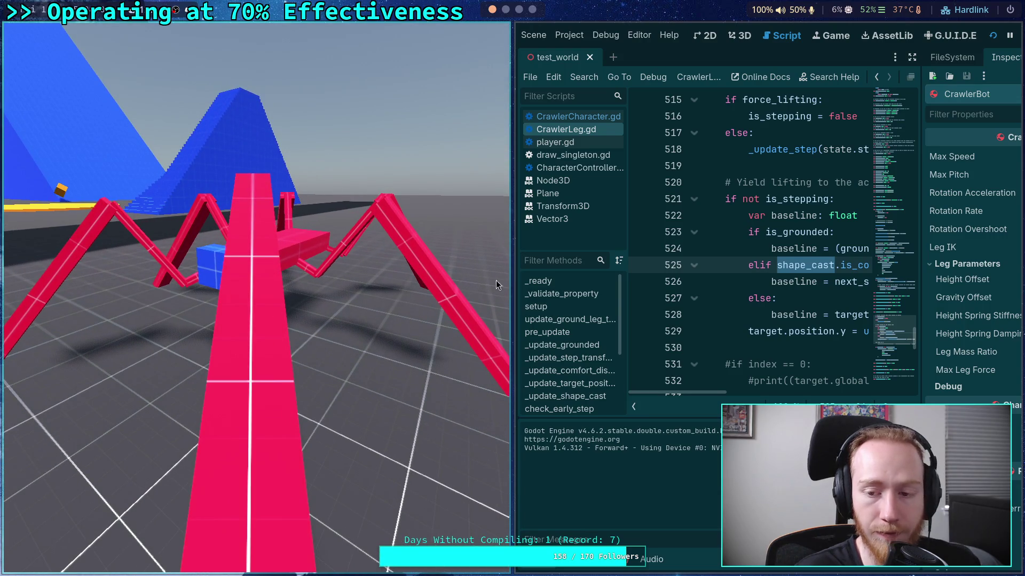
left_click(640, 198)
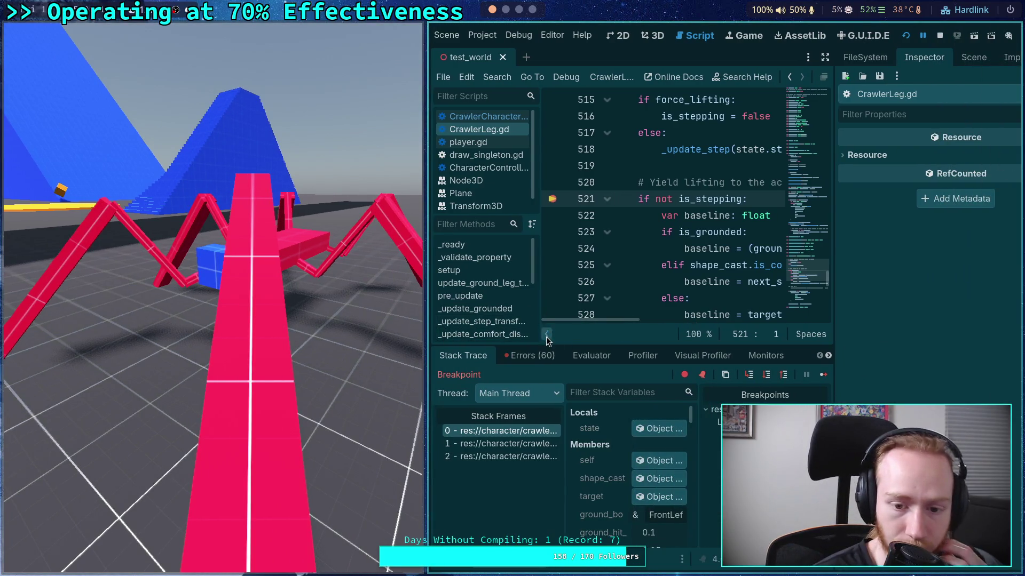
Collapse the script lists, float and hide the game window, and step execution to line 526
left_click(547, 335)
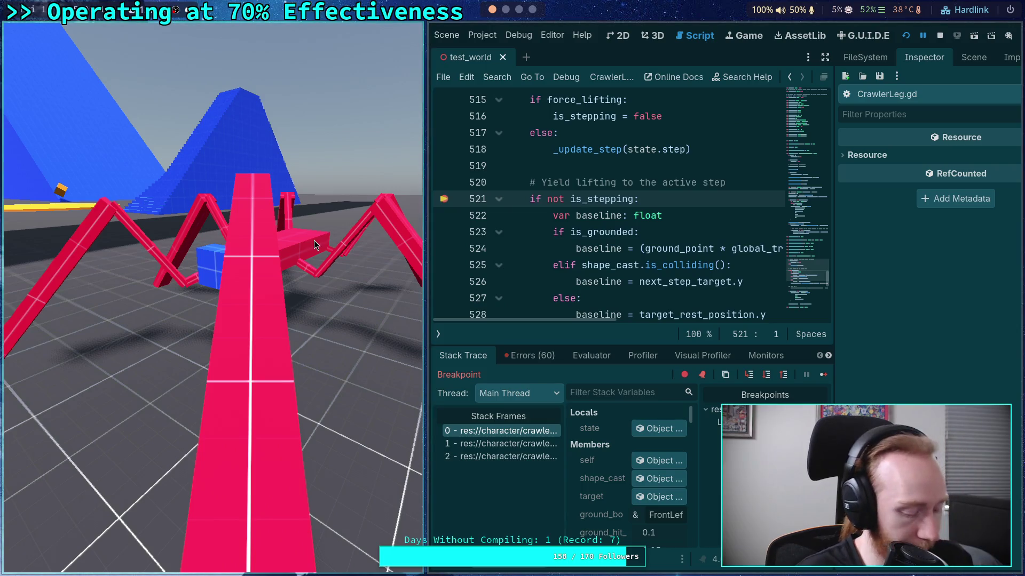
key("super+v")
key("super+s")
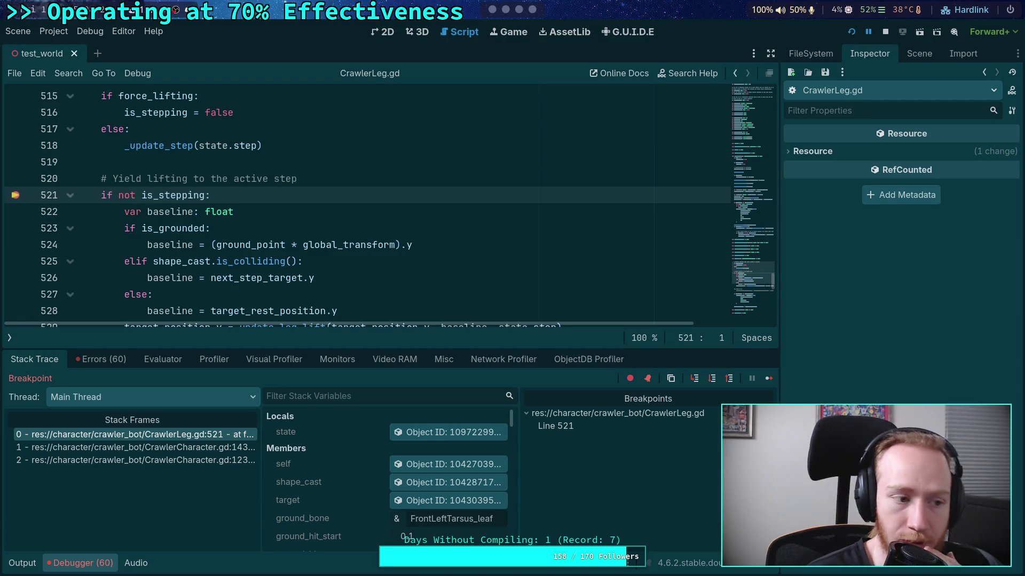
left_click(712, 378)
left_click(712, 380)
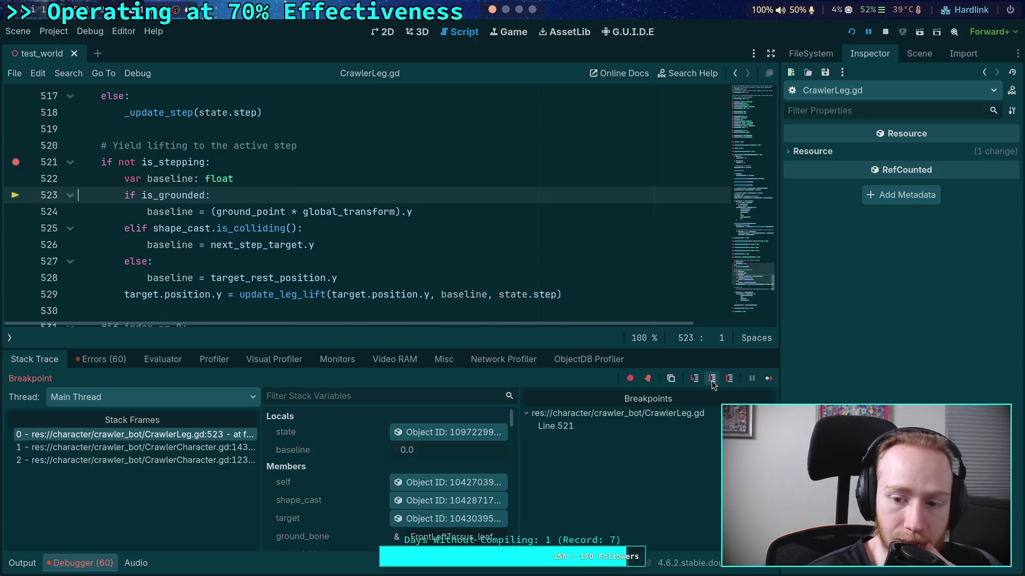
left_click(712, 378)
left_click(711, 378)
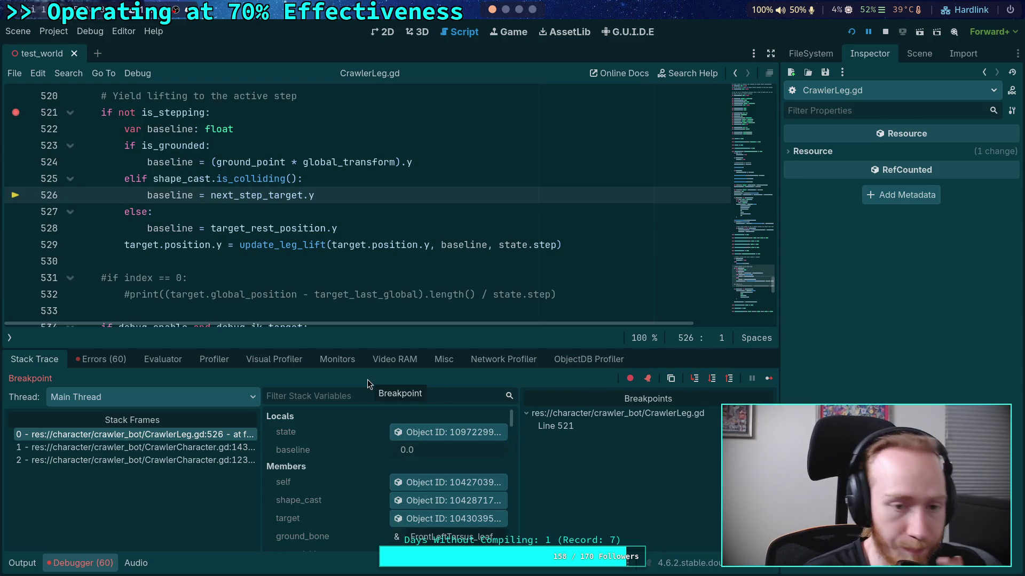
mouse_move(244, 193)
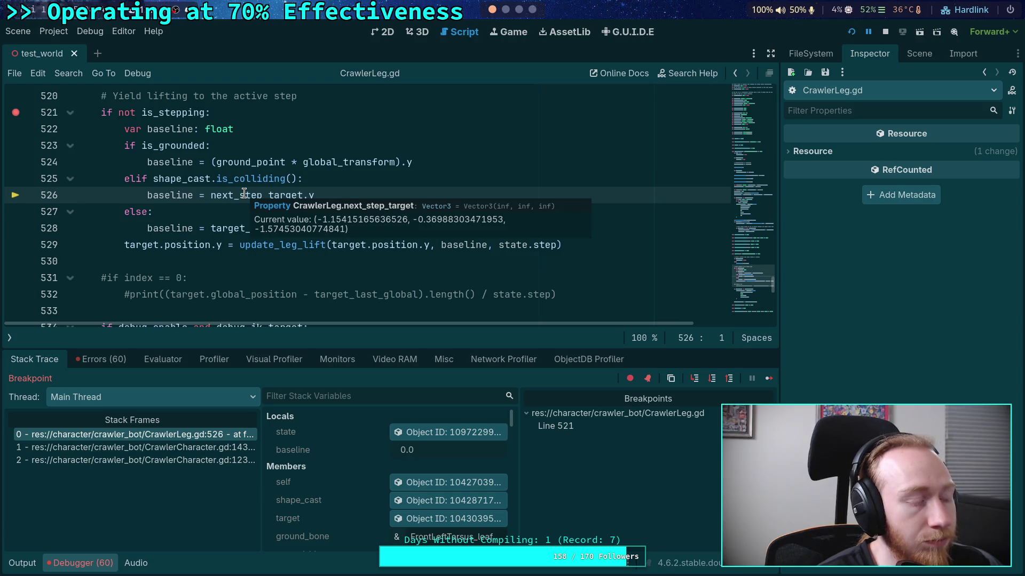
scroll(190, 266, "down", 1)
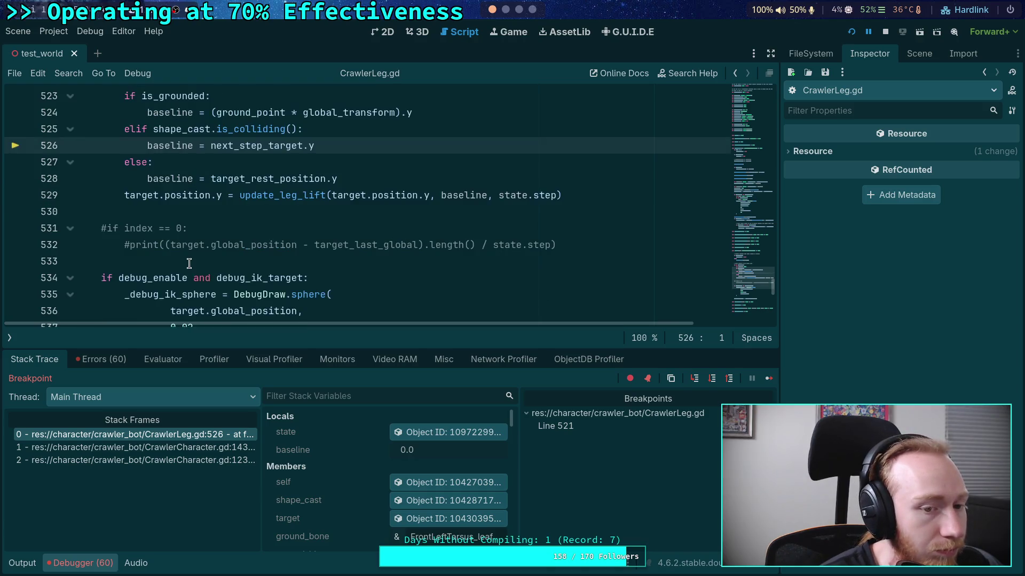
scroll(189, 263, "up", 2)
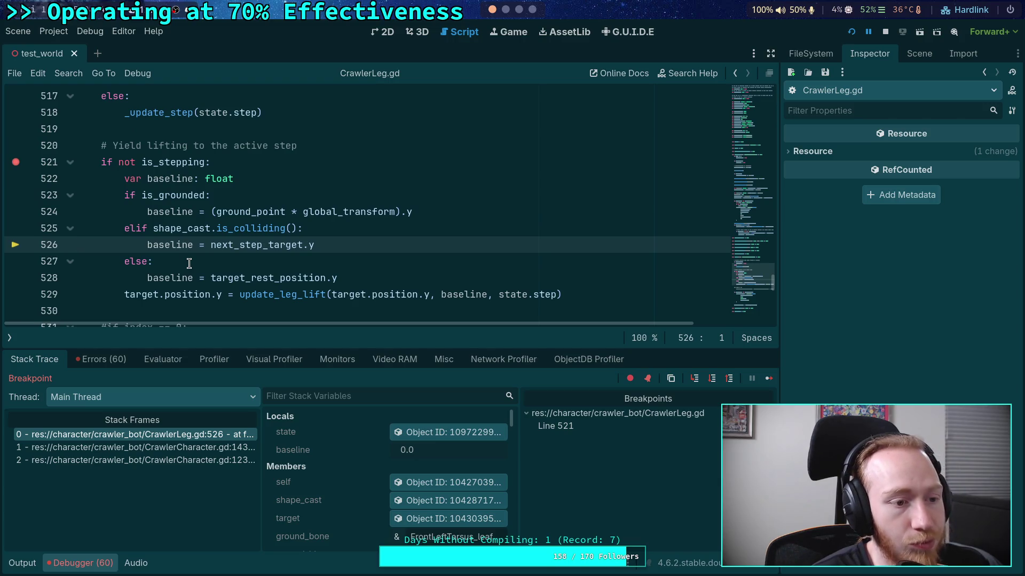
Toggle the line 521 breakpoint off and back on, continuing until it hits again
left_click(16, 163)
left_click(768, 379)
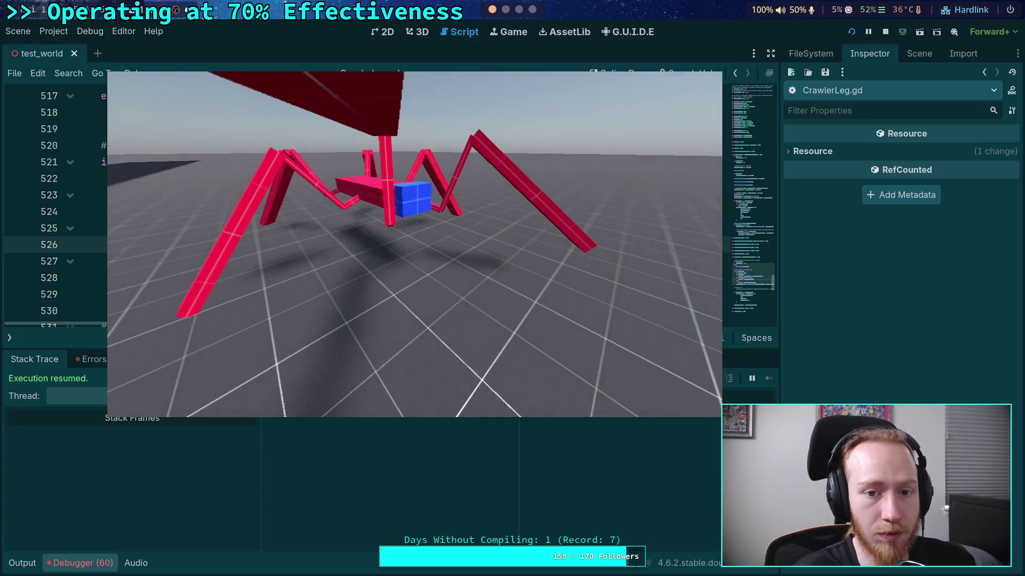
key("alt+Tab")
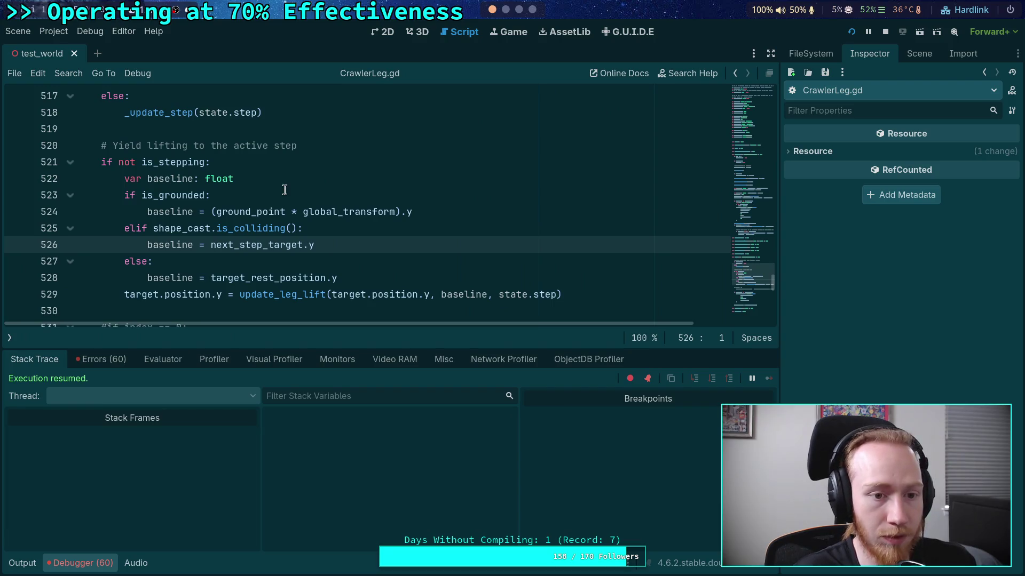
left_click(15, 161)
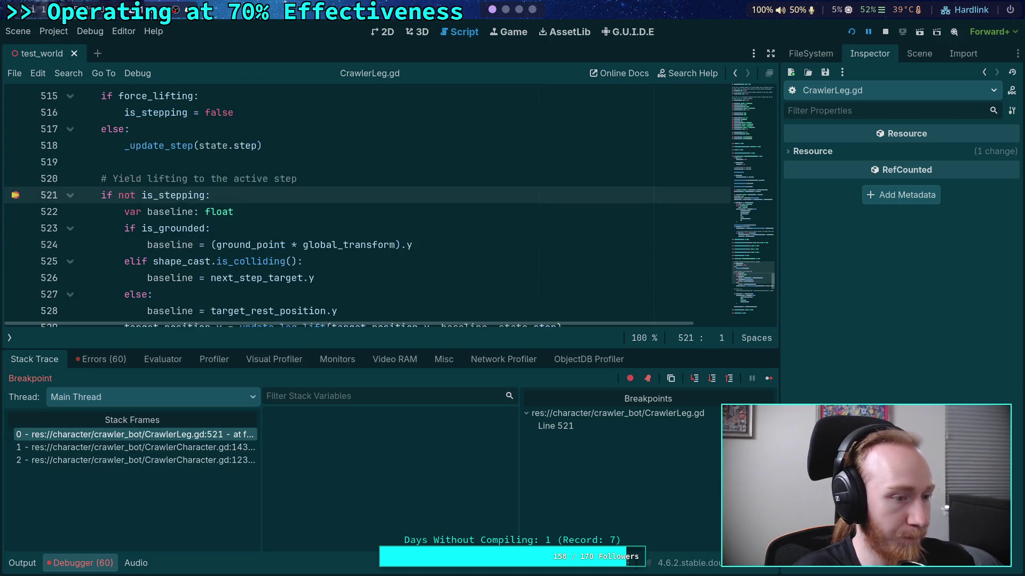
scroll(395, 471, "down", 10)
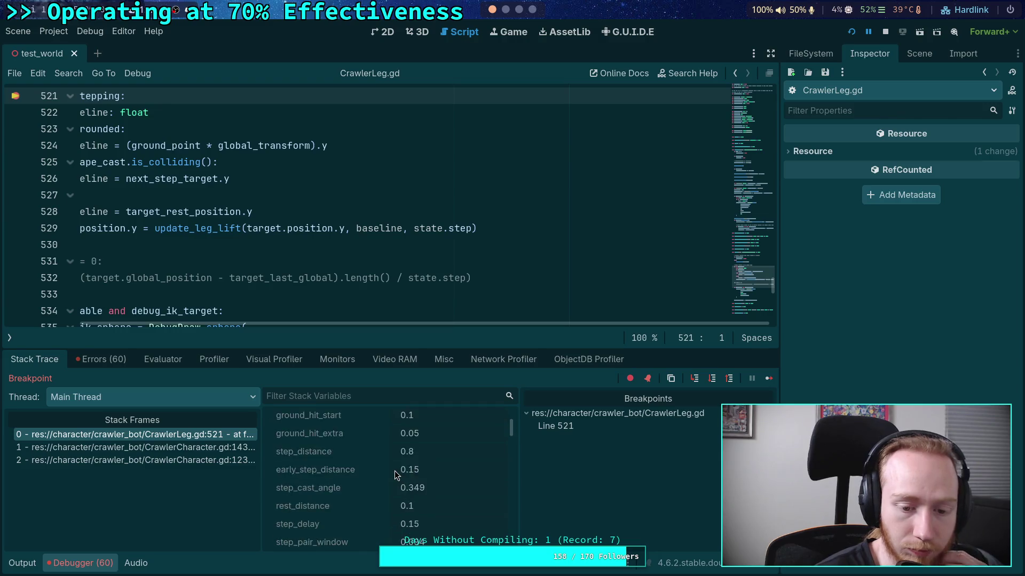
scroll(395, 471, "down", 10)
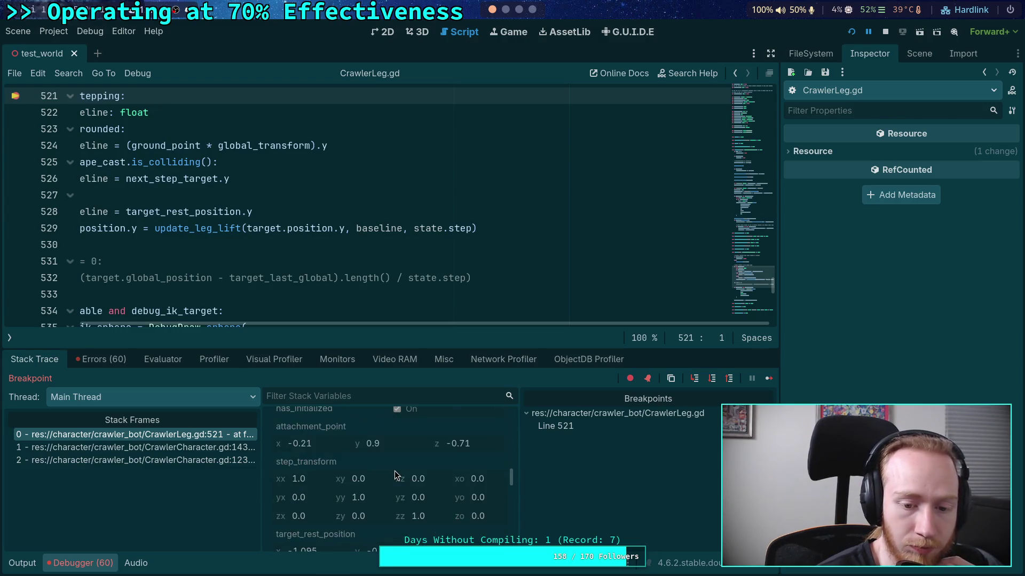
scroll(395, 470, "down", 5)
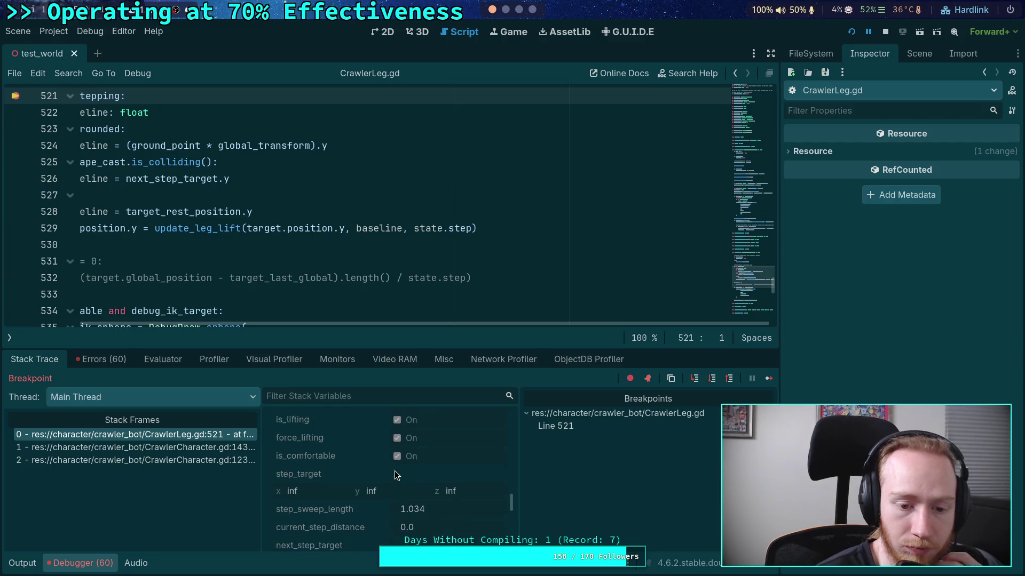
scroll(406, 475, "down", 4)
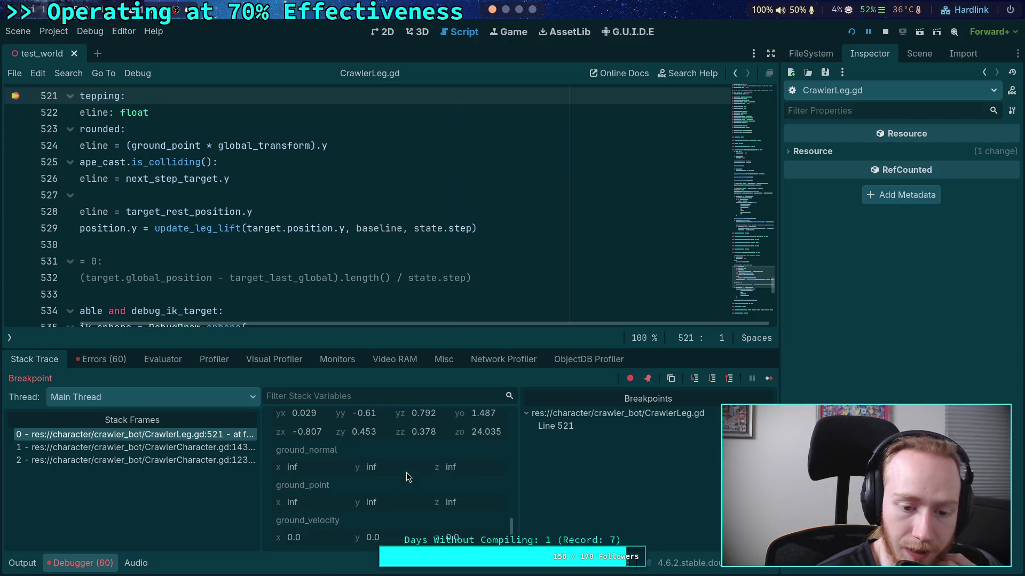
scroll(405, 475, "up", 4)
scroll(405, 475, "up", 6)
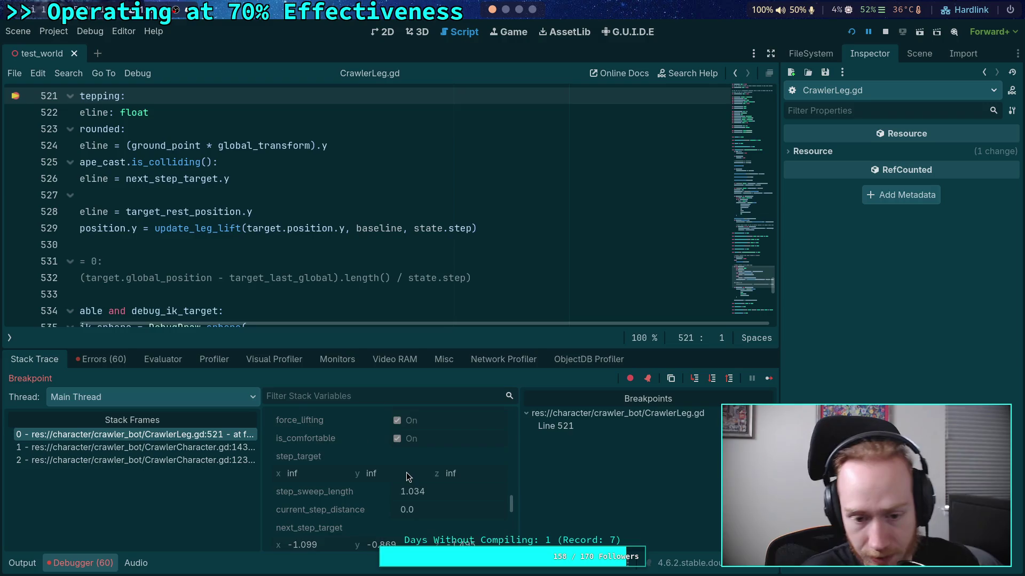
scroll(407, 476, "up", 8)
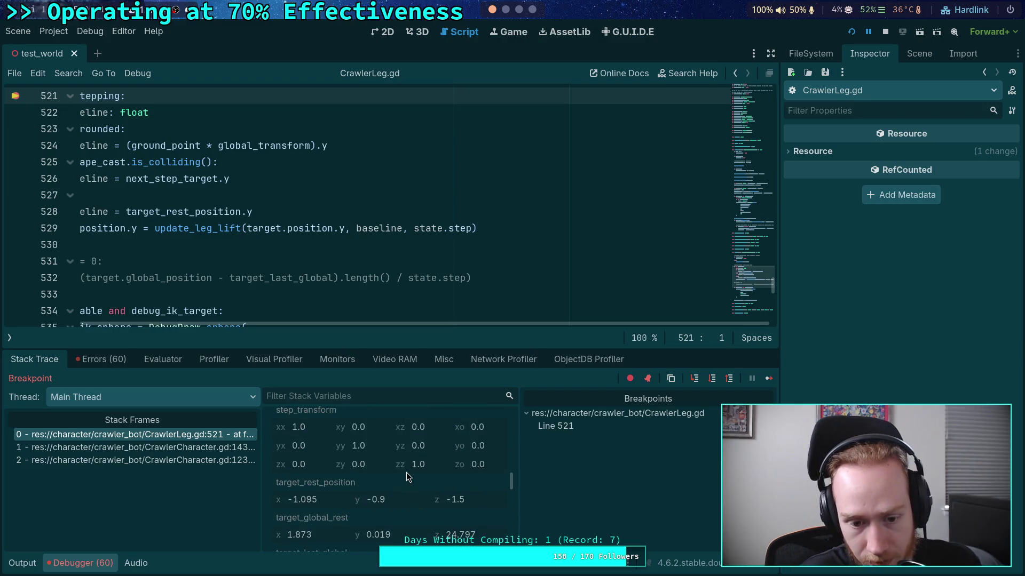
left_click(769, 378)
Step over into the is_grounded baseline branch at line 524, then stop the project
scroll(339, 505, "down", 10)
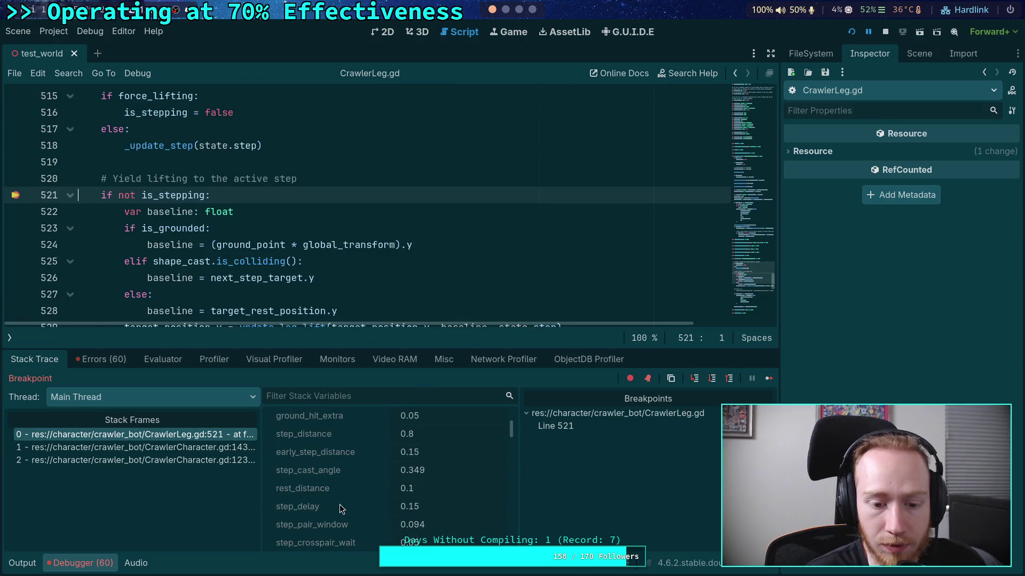
scroll(352, 497, "down", 6)
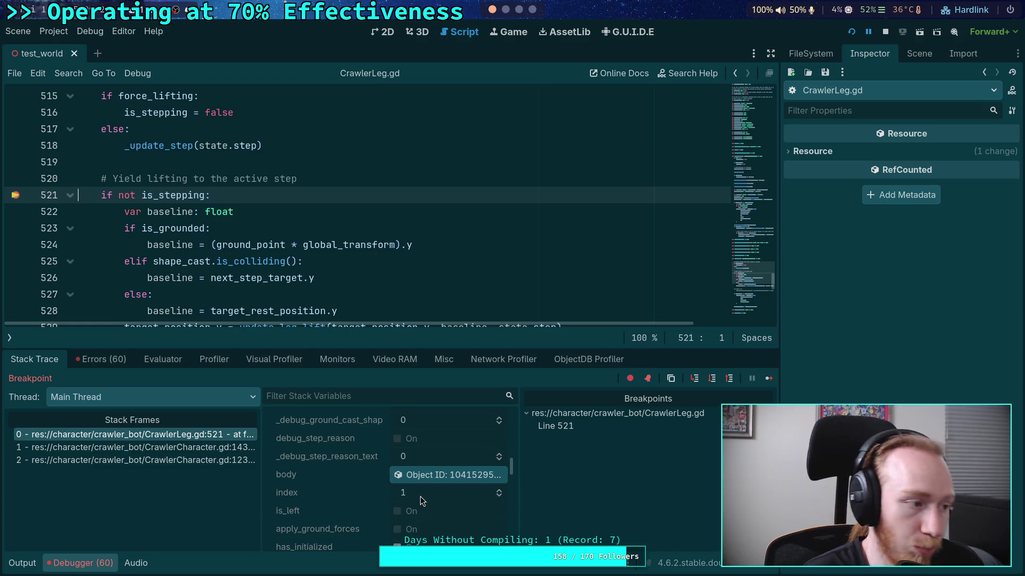
left_click(715, 382)
left_click(714, 384)
left_click(712, 382)
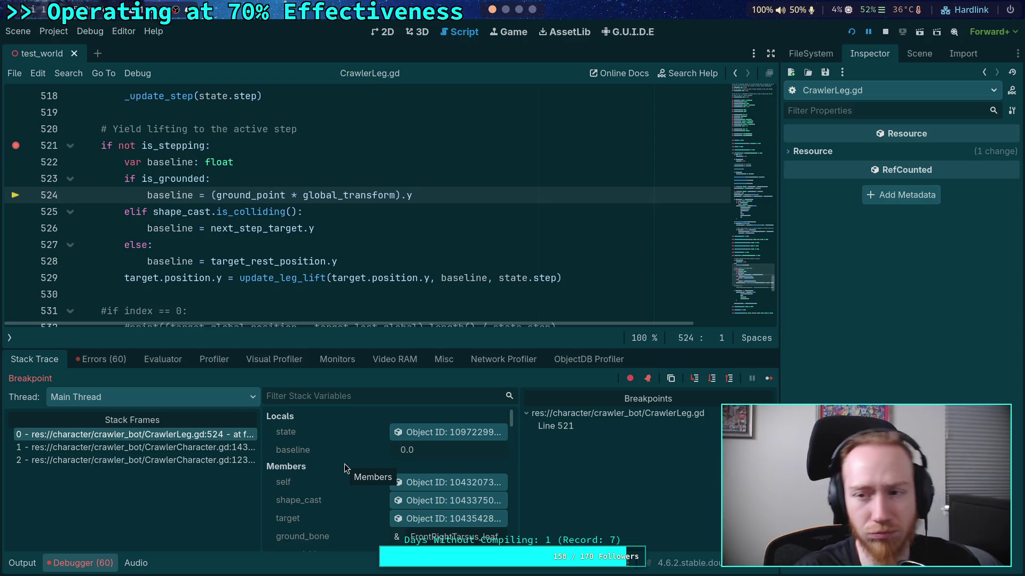
left_click(885, 31)
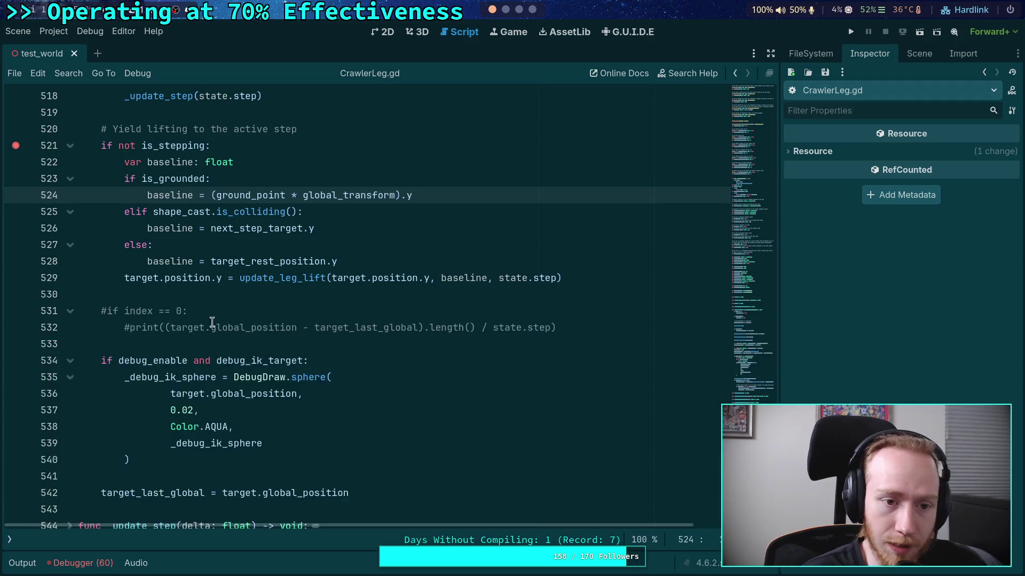
Undo the last edit, save and rerun, then close the game with F8
scroll(160, 309, "up", 3)
key("ctrl+z")
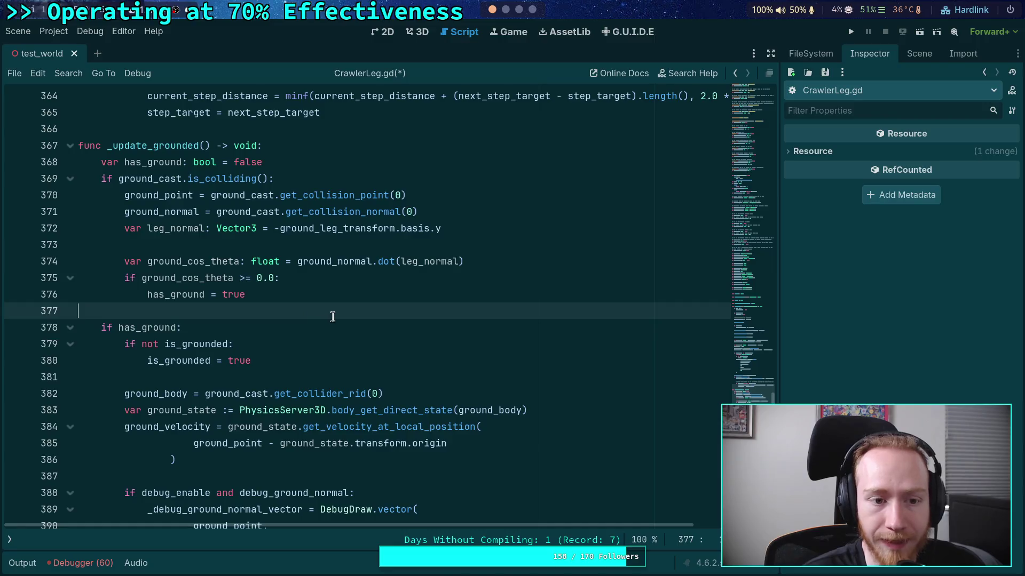
scroll(332, 316, "down", 10)
key("ctrl+s")
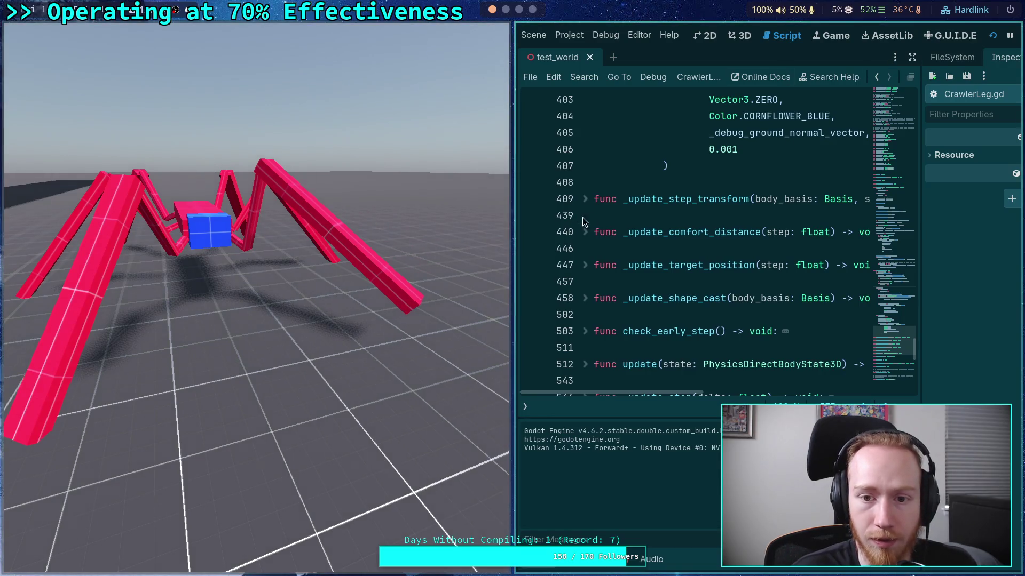
key("F8")
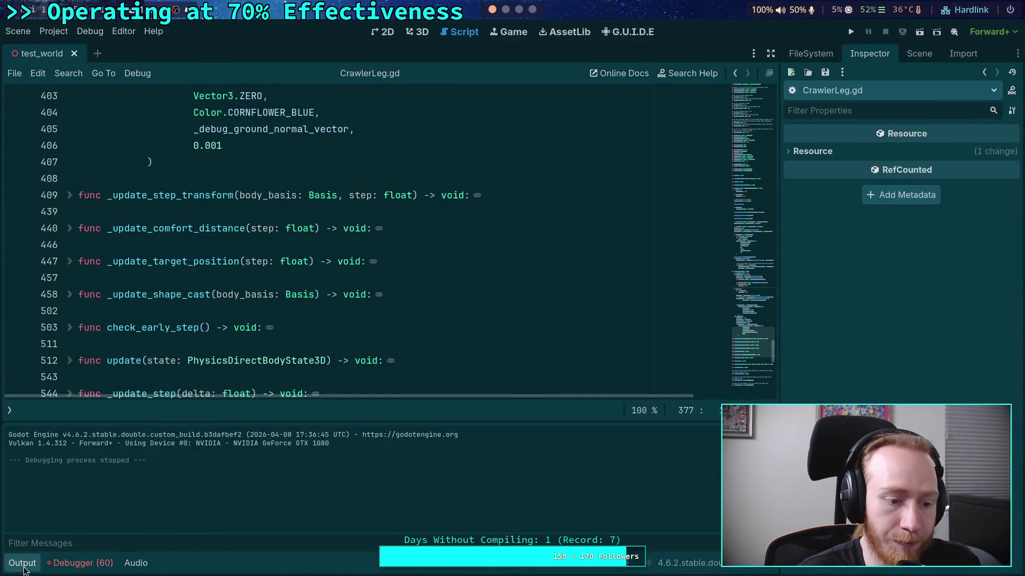
Fold pre_update and _update_grounded, unfold update(), and place the caret in line 529's call
scroll(166, 438, "up", 3)
scroll(165, 438, "up", 12)
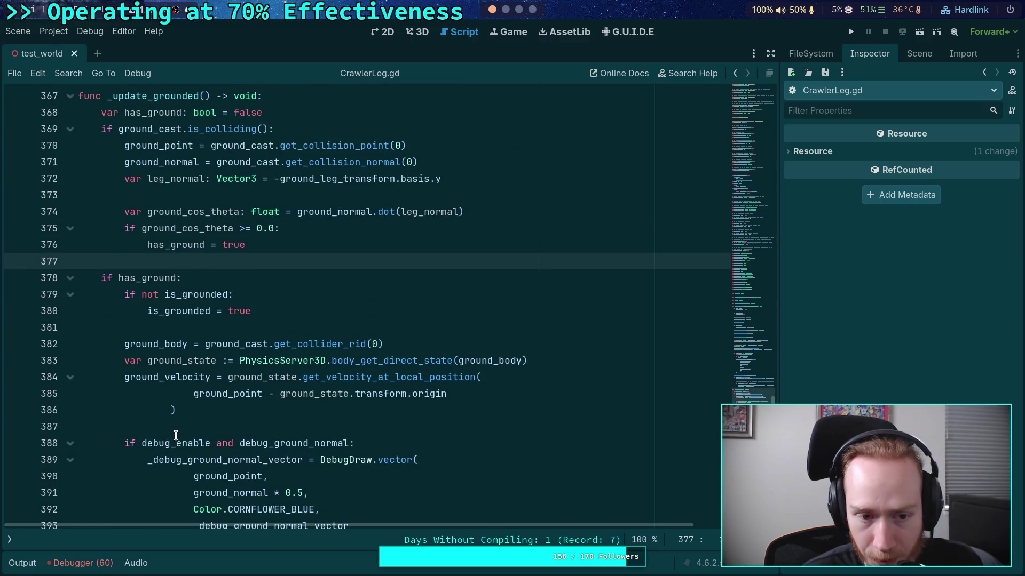
scroll(149, 282, "up", 15)
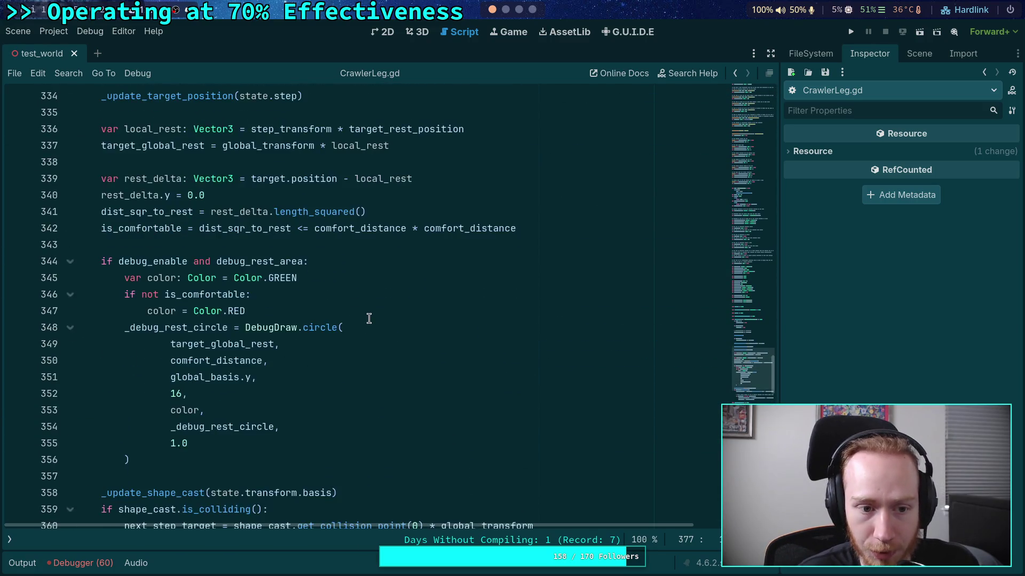
left_click(70, 328)
left_click(63, 364)
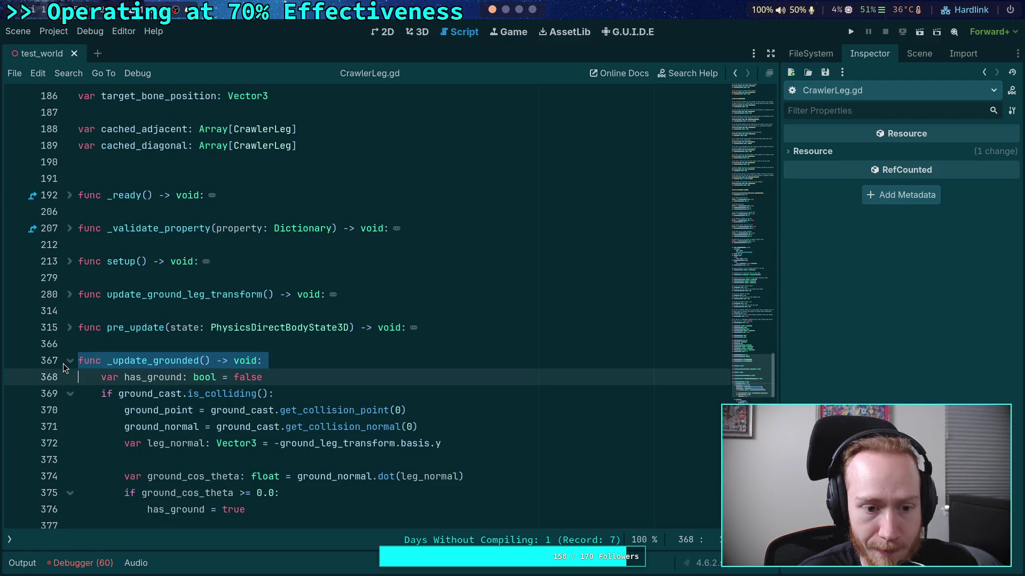
left_click(70, 363)
scroll(77, 354, "down", 3)
left_click(70, 409)
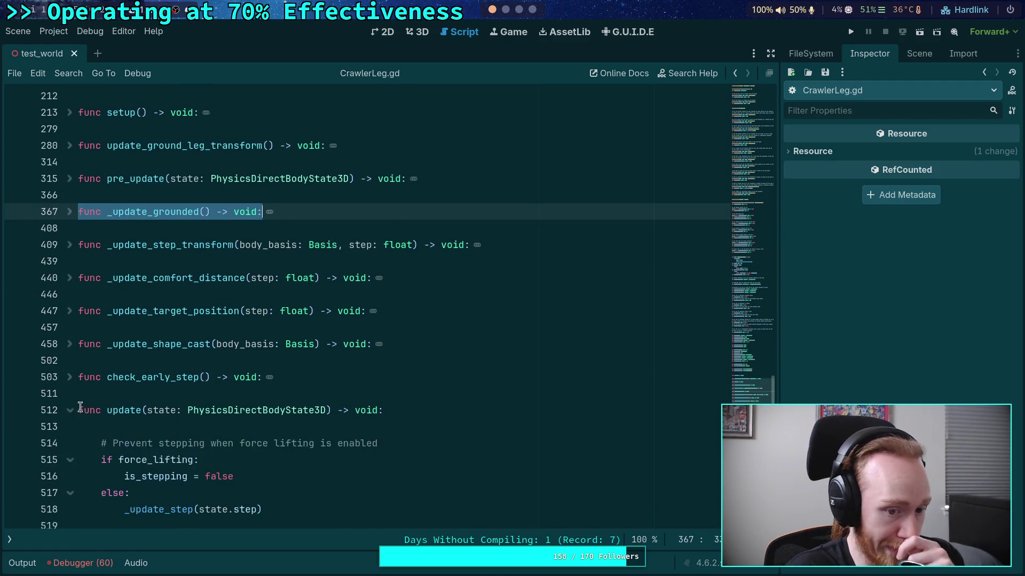
scroll(174, 393, "down", 7)
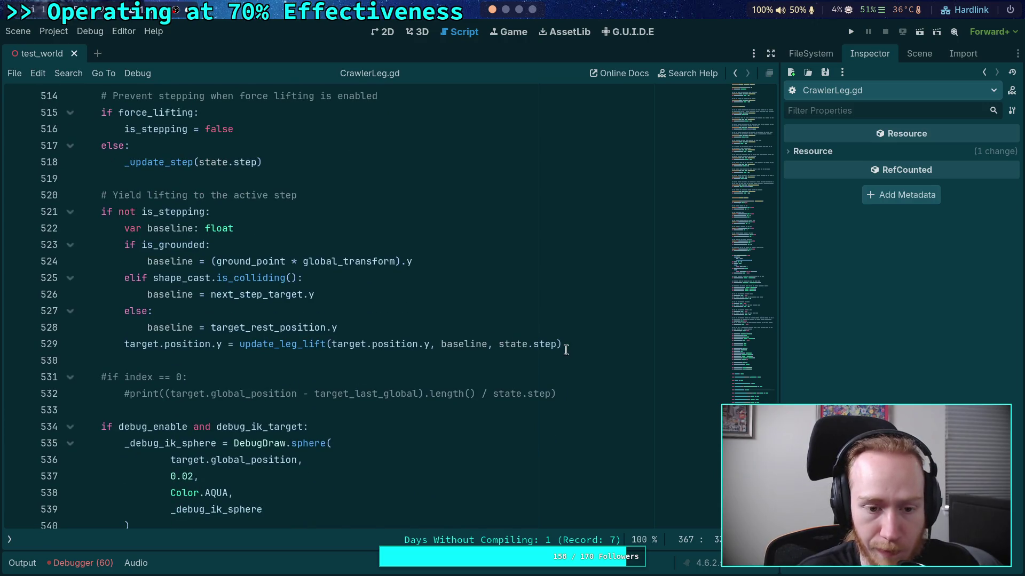
left_click(558, 345)
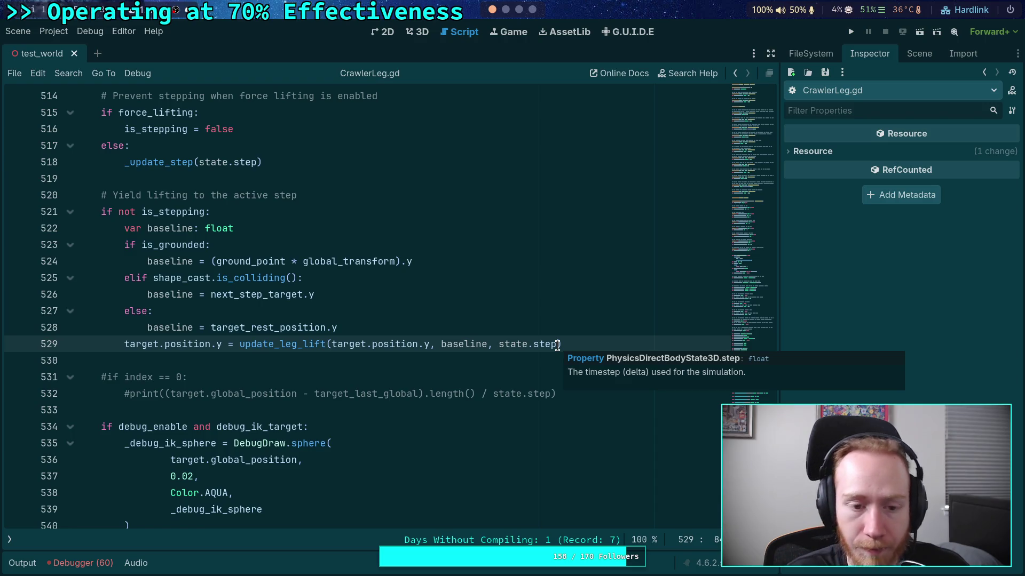
Insert body.max_speed into line 529's update_leg_lift call using autocomplete
key("Left")
key("Left")
key("Left")
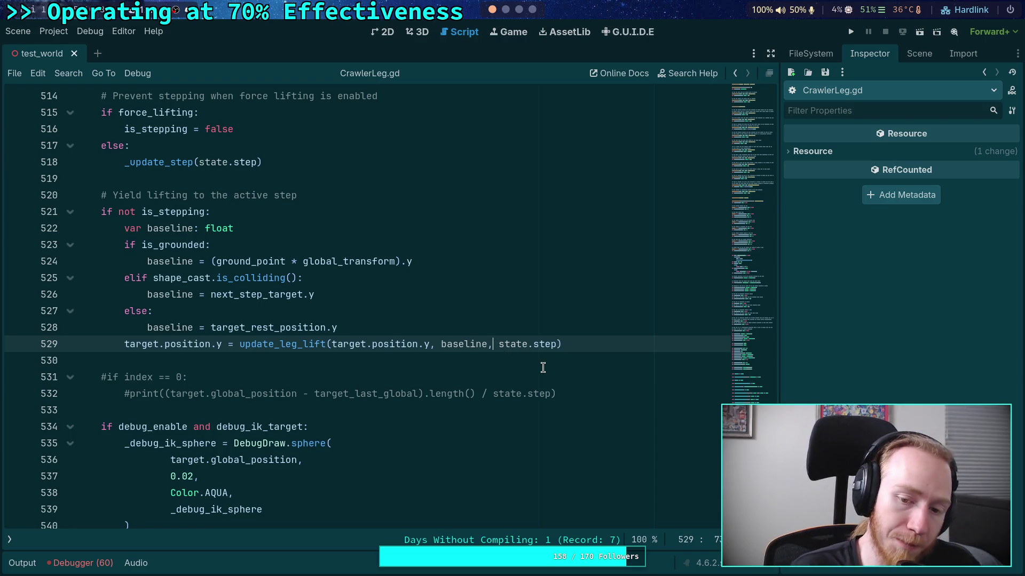
type("body.")
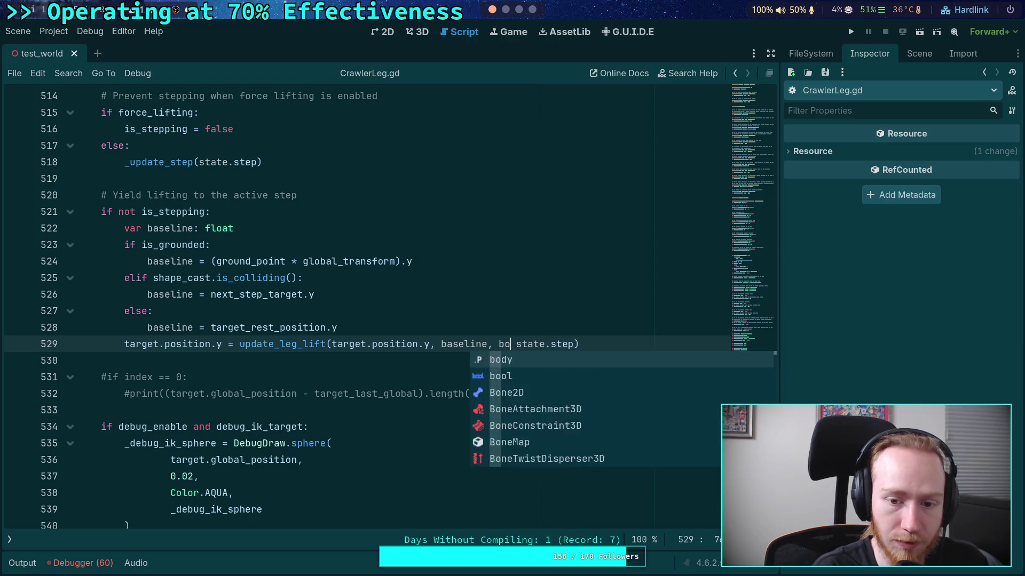
type("ma")
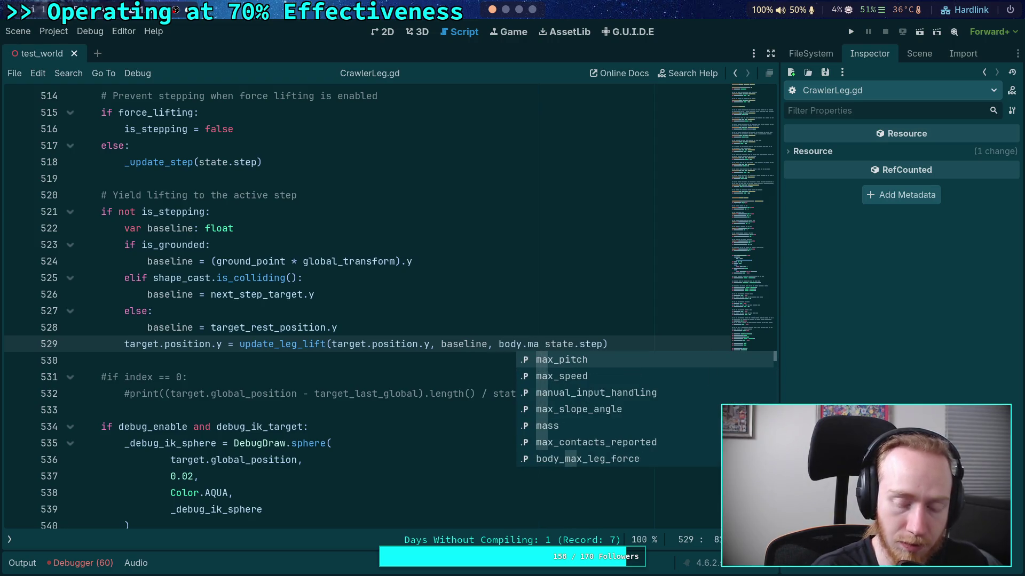
key("Down")
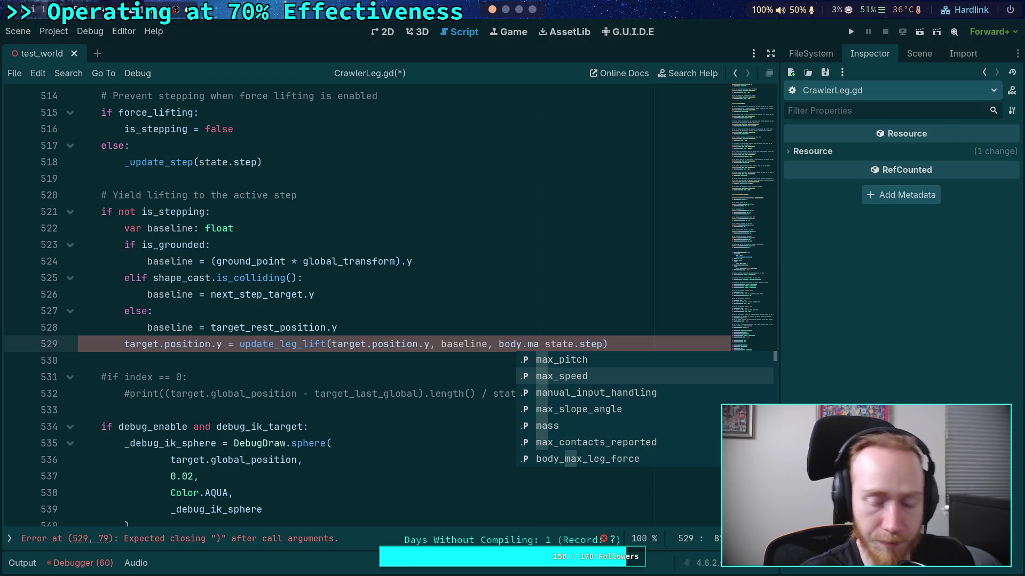
key("Return")
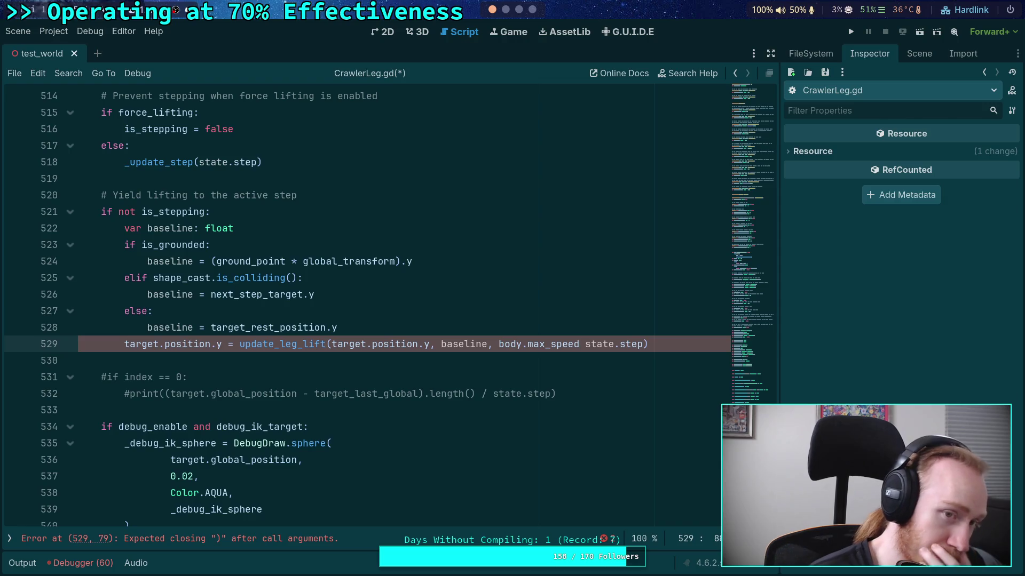
Inspect the CrawlerBot node's properties in the World scene, collapsing the Movement section
left_click(919, 53)
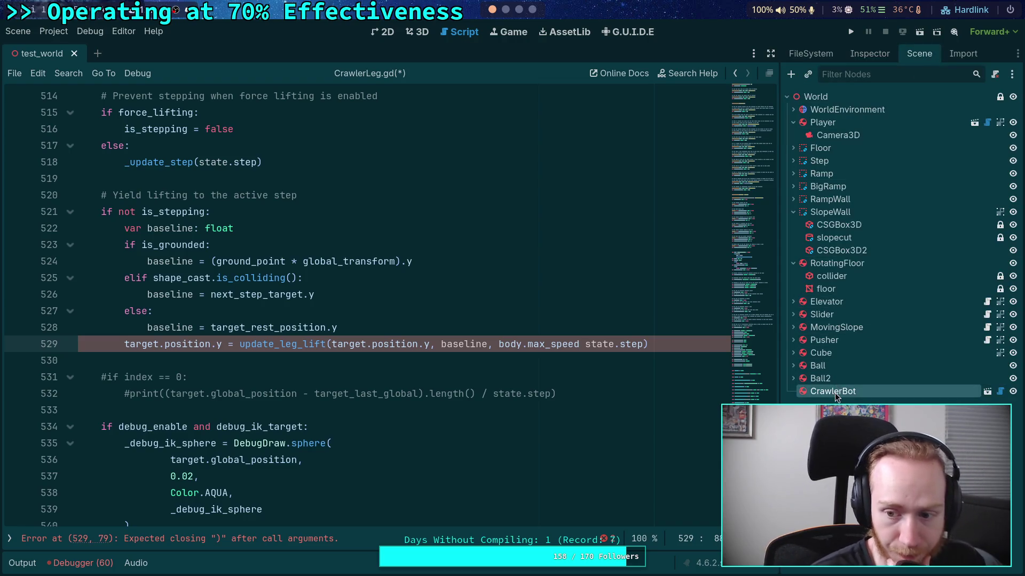
left_click(866, 60)
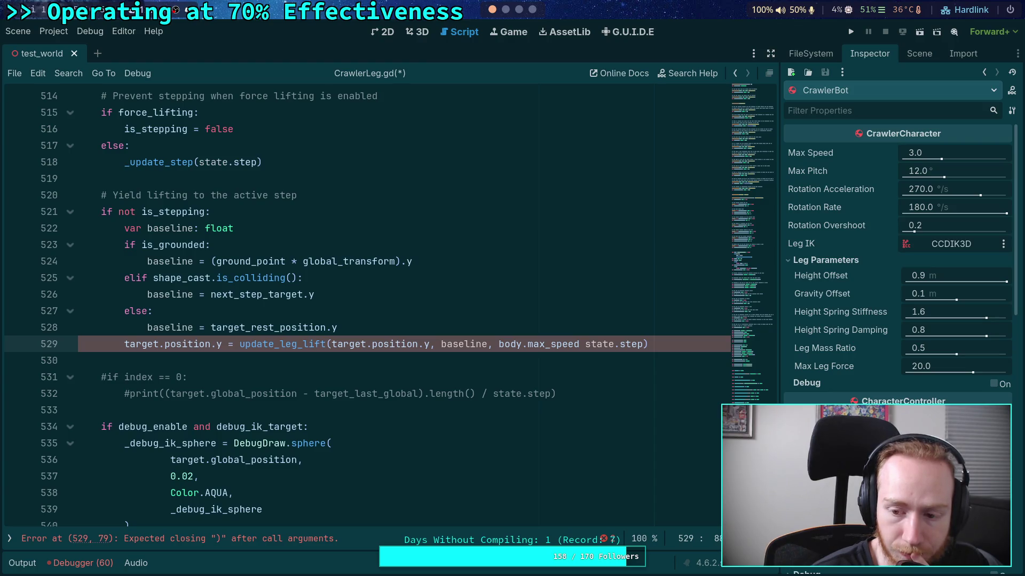
scroll(897, 267, "down", 5)
left_click(815, 308)
scroll(897, 267, "up", 5)
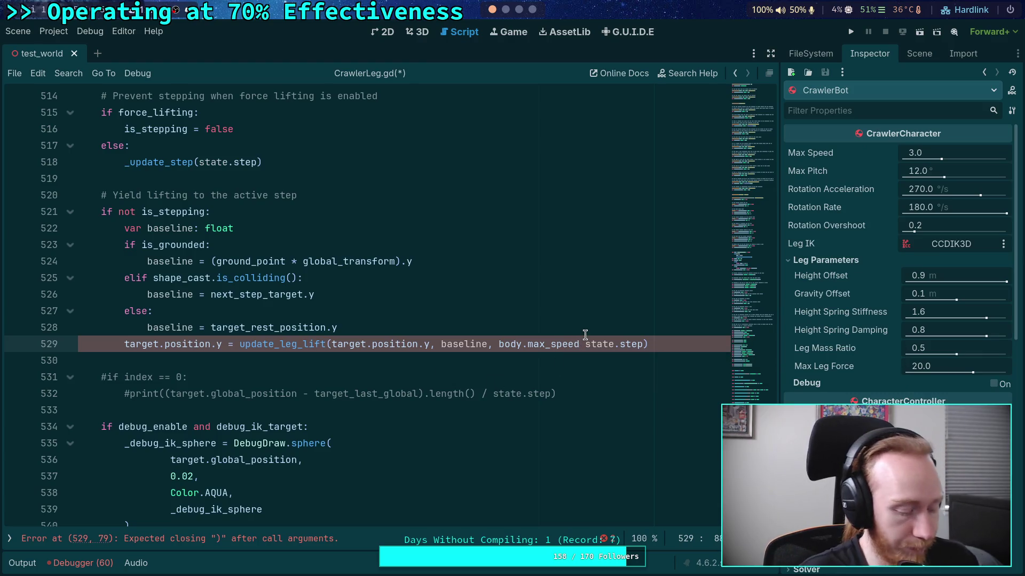
Add '*' between max_speed and state.step, save, and run the game with F5
type("*")
key("ctrl+s")
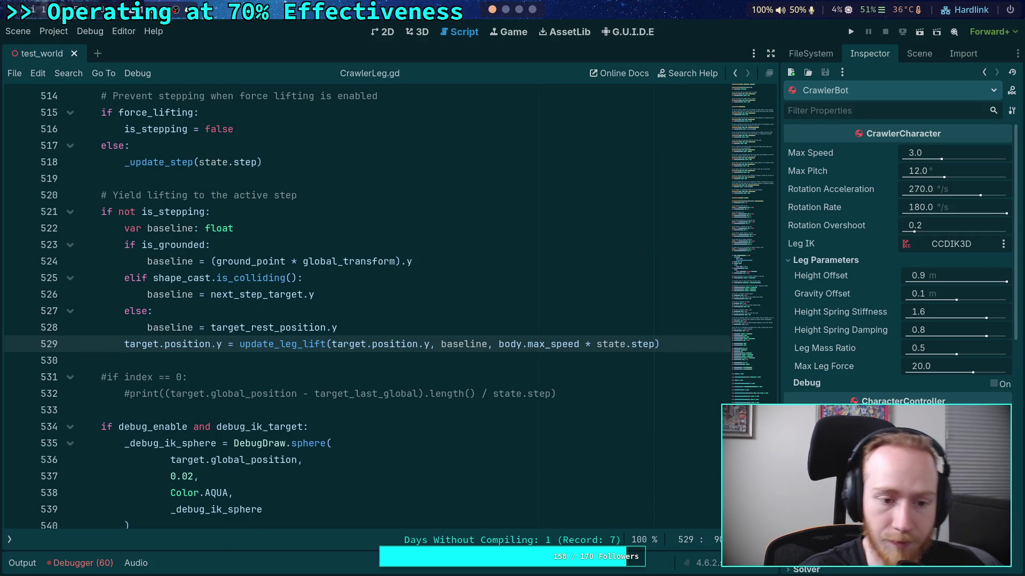
key("F5")
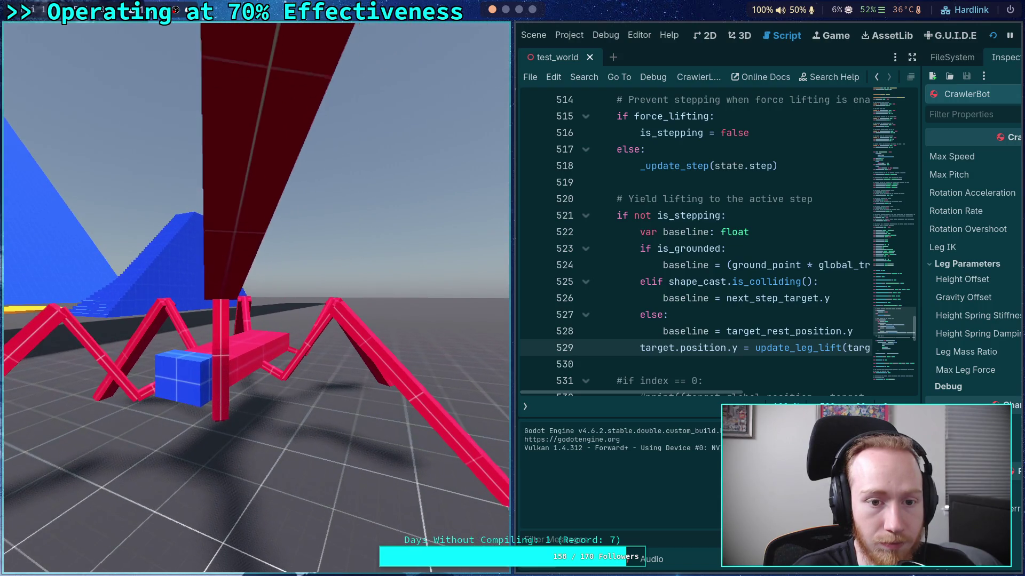
Single-step the paused game four ticks with the period key, then stop the run
key("period")
key("period")
key("period")
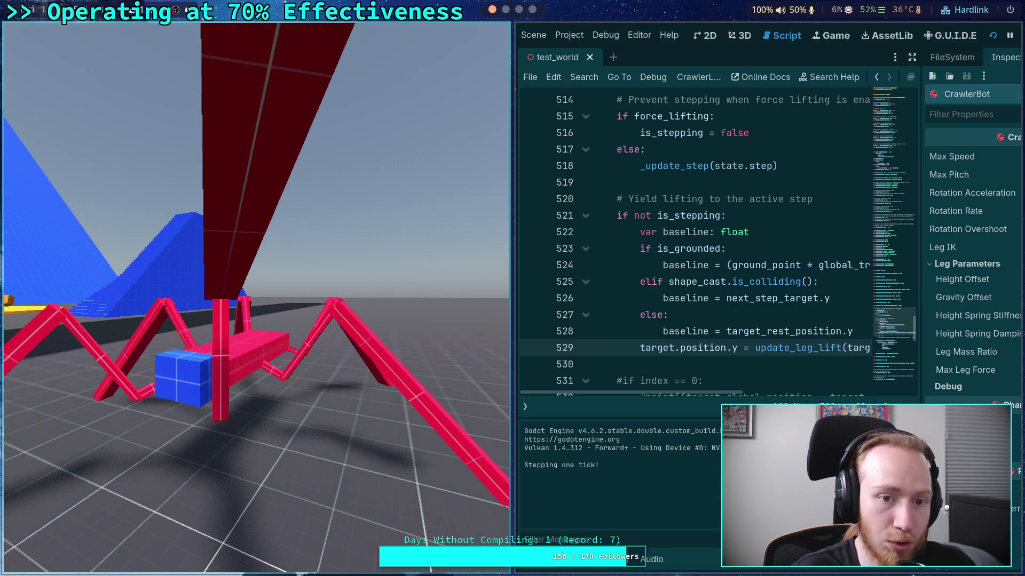
key("period")
key("period")
key("period")
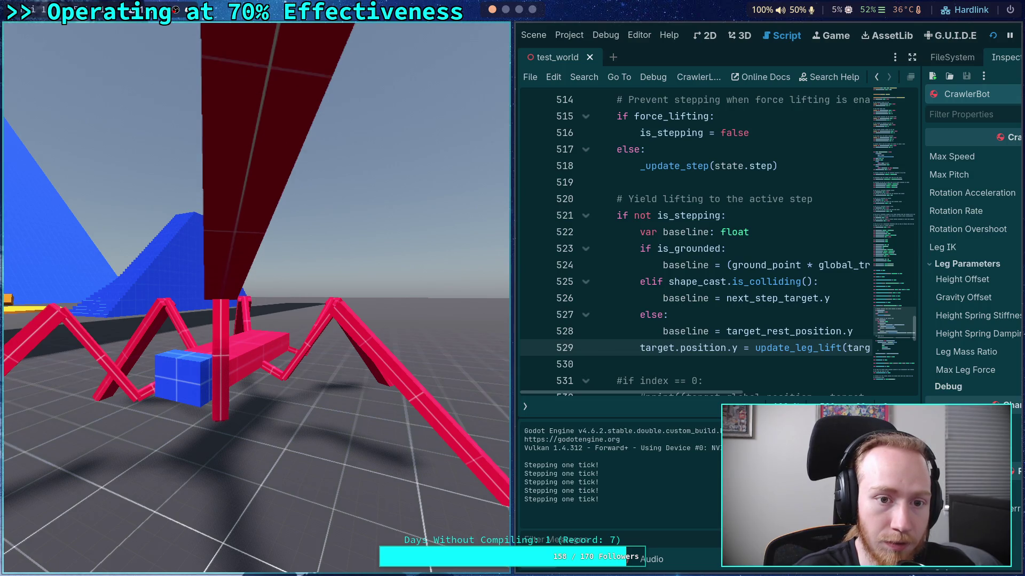
key("period")
key("period")
key("period")
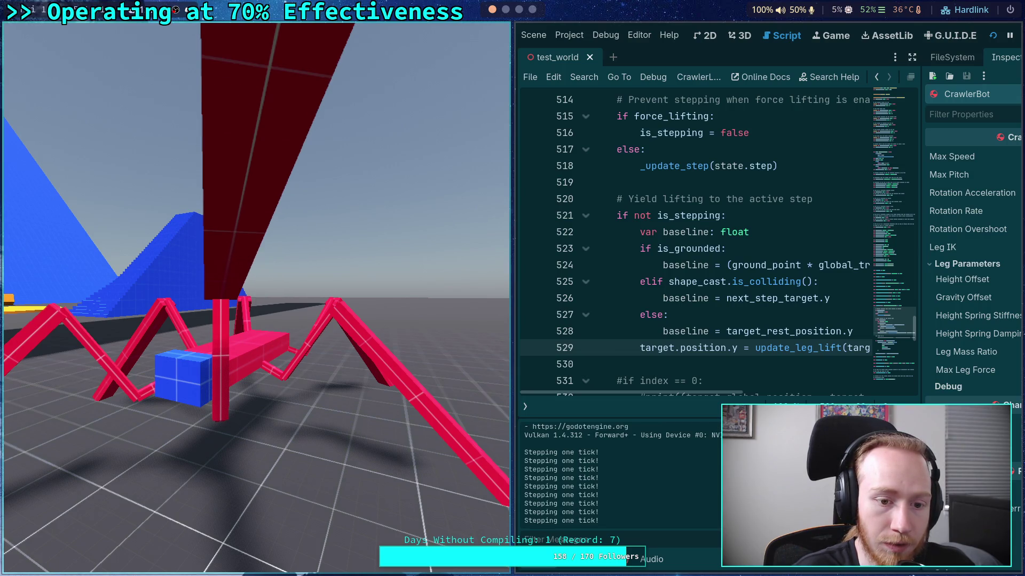
key("period")
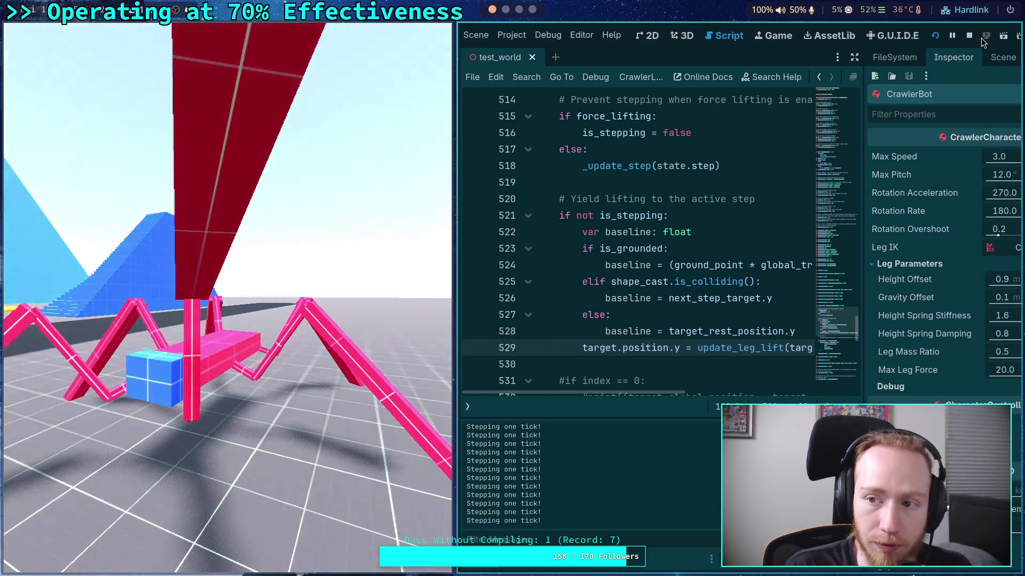
left_click(977, 37)
Hide the Output panel and review the baseline code near lines 526–528 and force_lifting
left_click(415, 301)
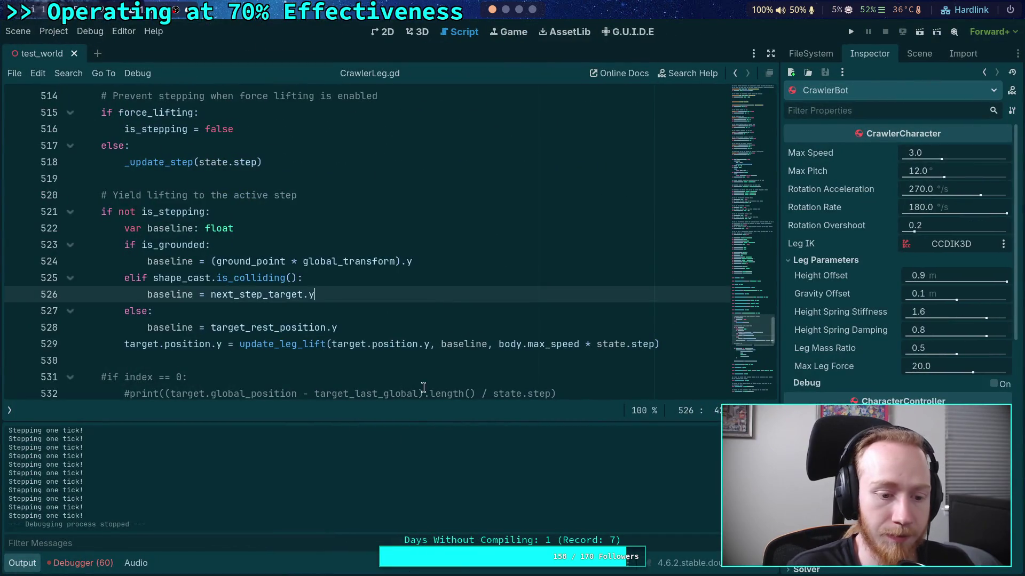
key("ctrl+j")
left_click(468, 328)
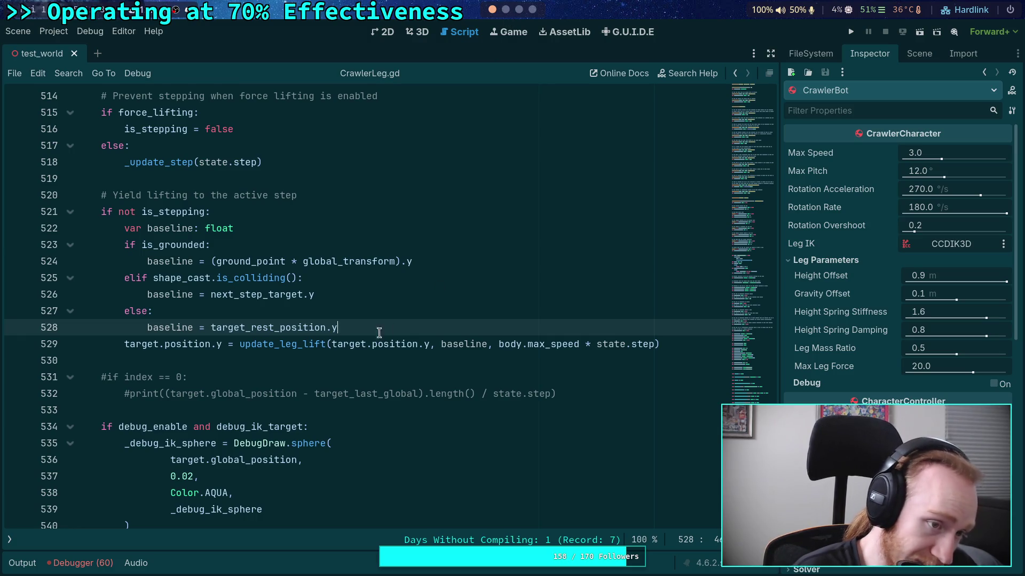
scroll(377, 332, "up", 6)
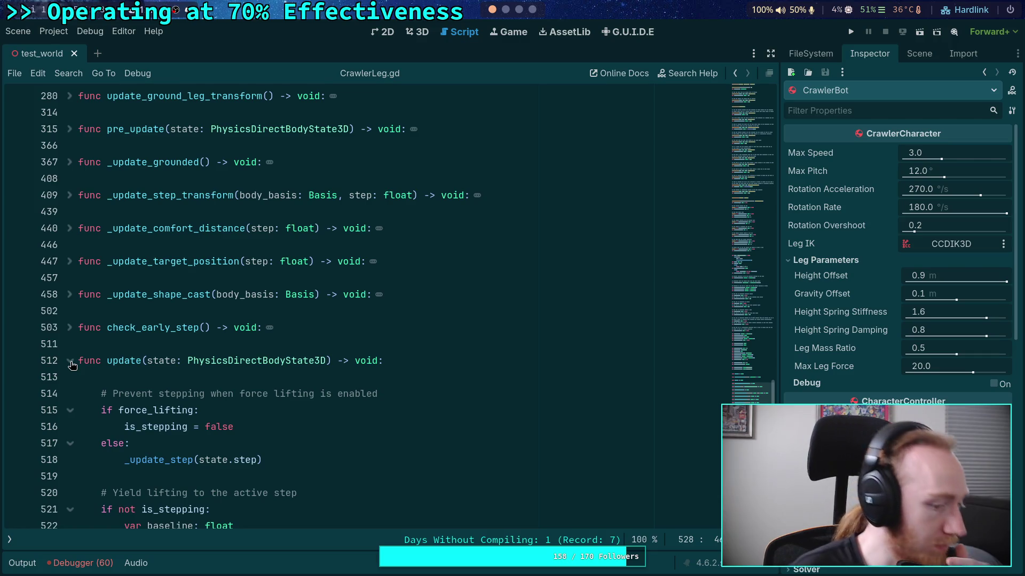
double_click(129, 410)
scroll(165, 385, "up", 15)
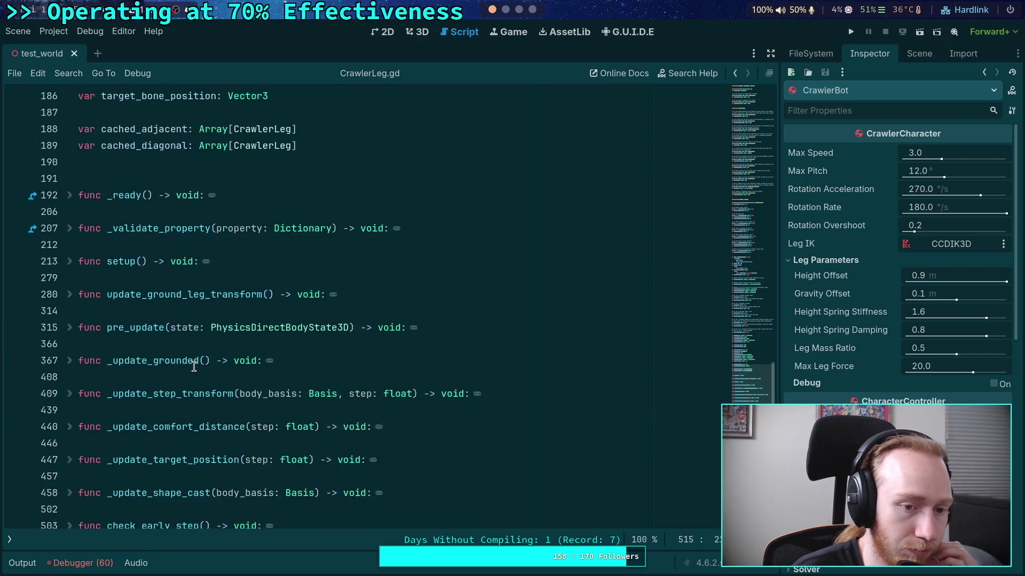
scroll(193, 367, "down", 3)
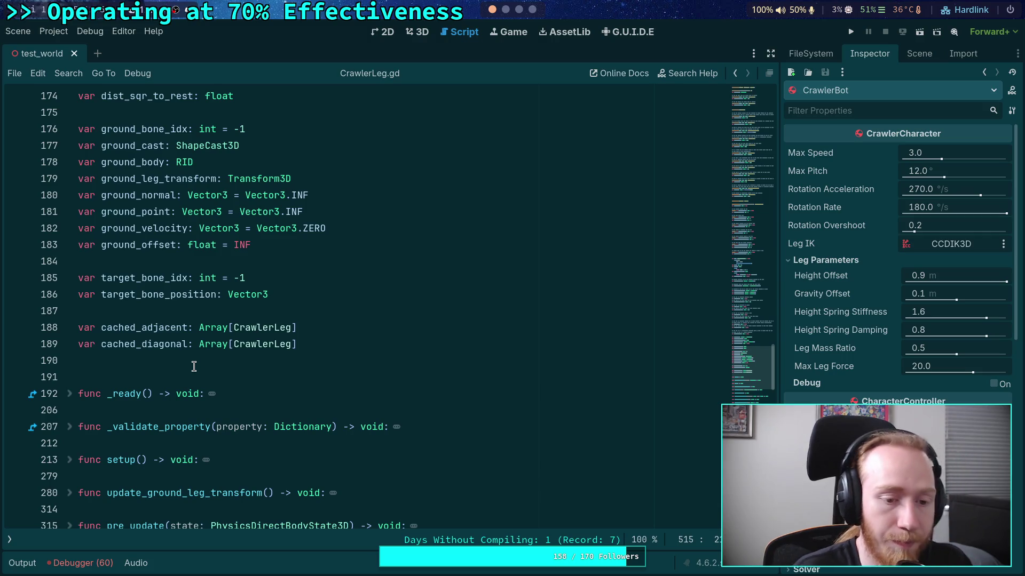
scroll(196, 342, "down", 15)
Scroll through the rest of CrawlerLeg.gd, then switch to the Crawler Bot notes in Obsidian
left_click(200, 311)
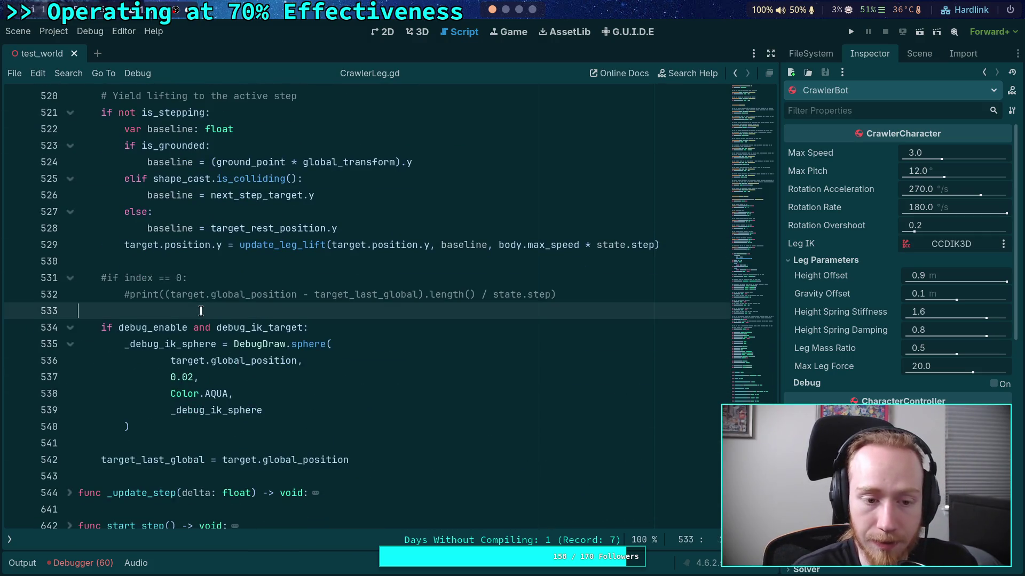
scroll(201, 311, "down", 8)
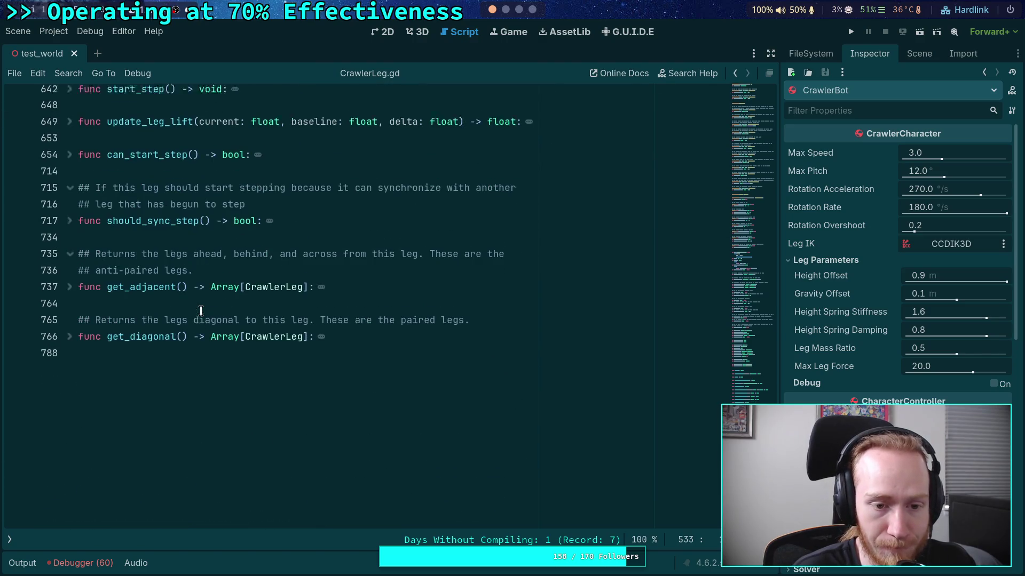
scroll(200, 311, "up", 8)
scroll(328, 379, "down", 8)
left_click_drag(320, 400, 237, 225)
left_click(237, 225)
scroll(221, 248, "up", 5)
scroll(253, 313, "up", 5)
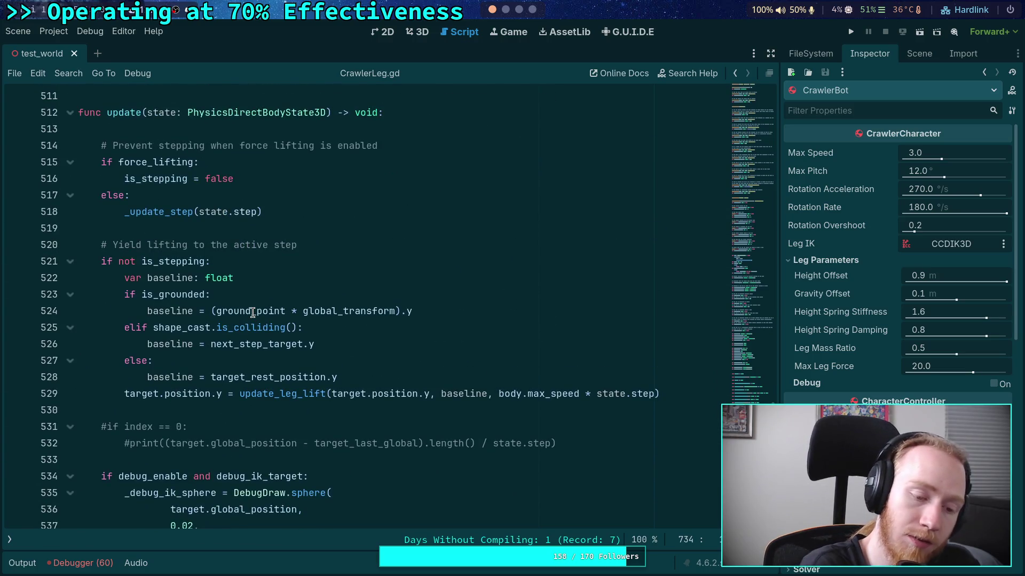
scroll(253, 313, "up", 12)
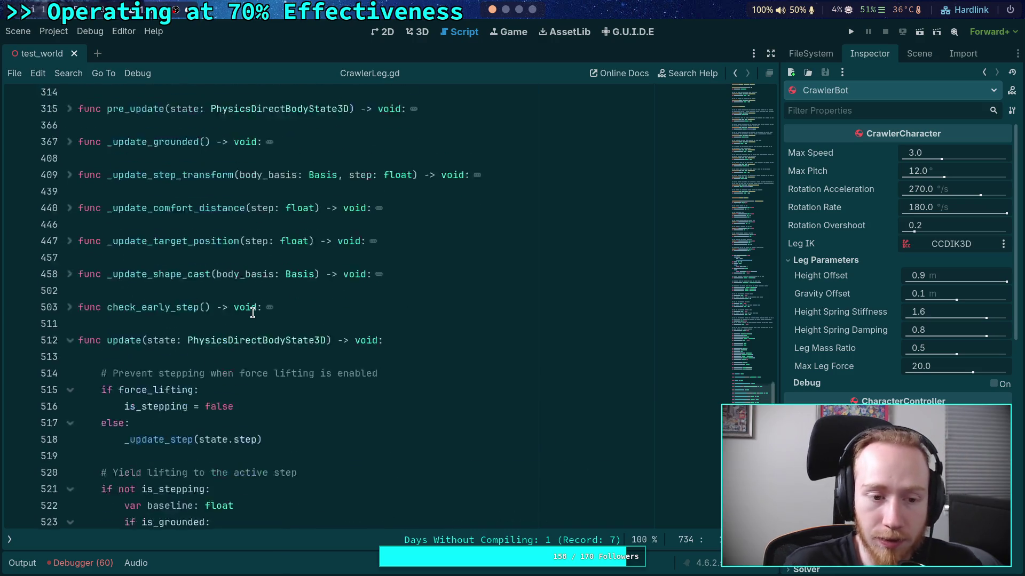
key("super+3")
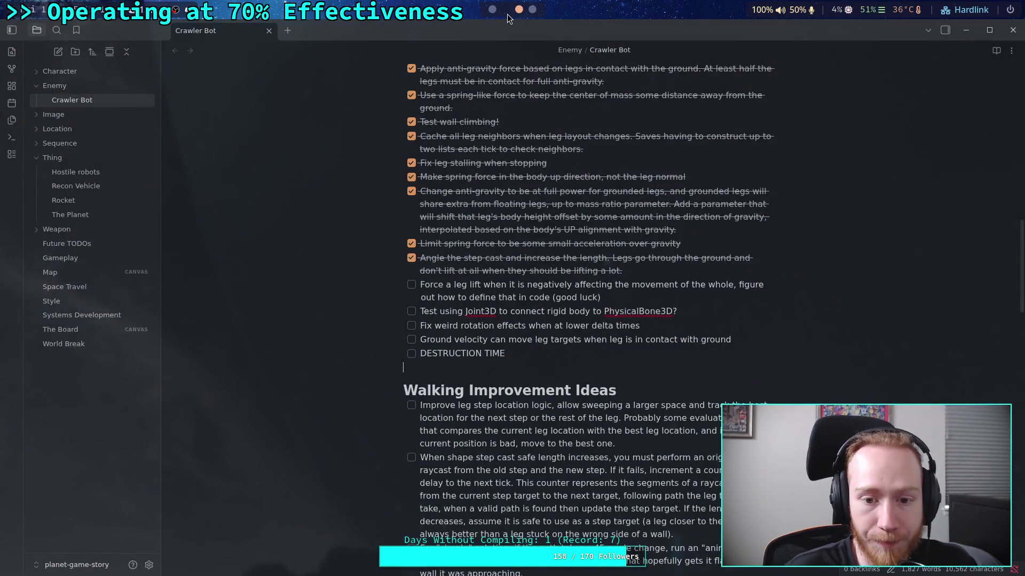
Return from the Crawler Bot checklist to the CrawlerLeg script in Godot
left_click(494, 14)
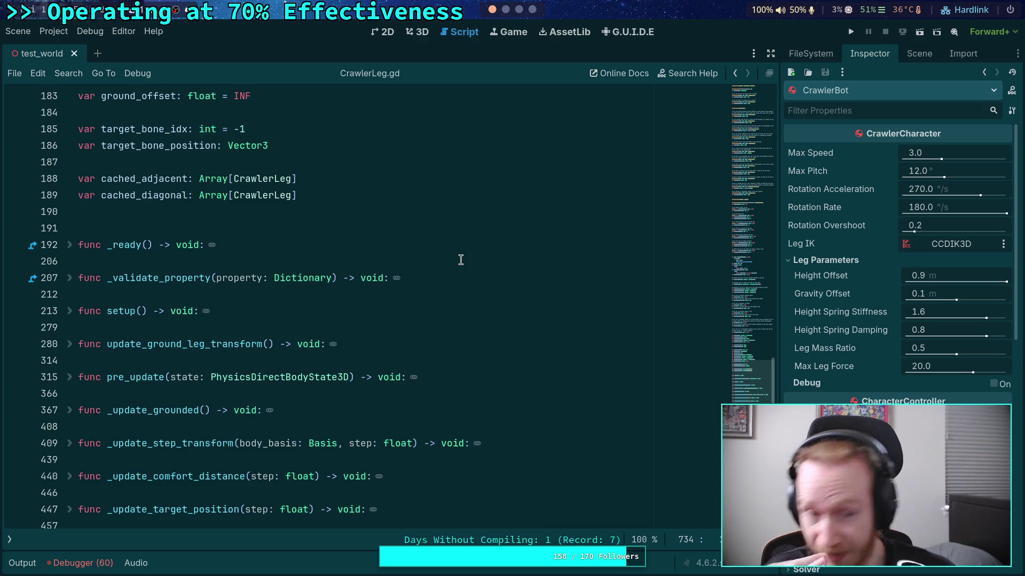
Unfold pre_update and delete the commented debug lines 316–317
scroll(407, 366, "up", 13)
scroll(325, 361, "down", 15)
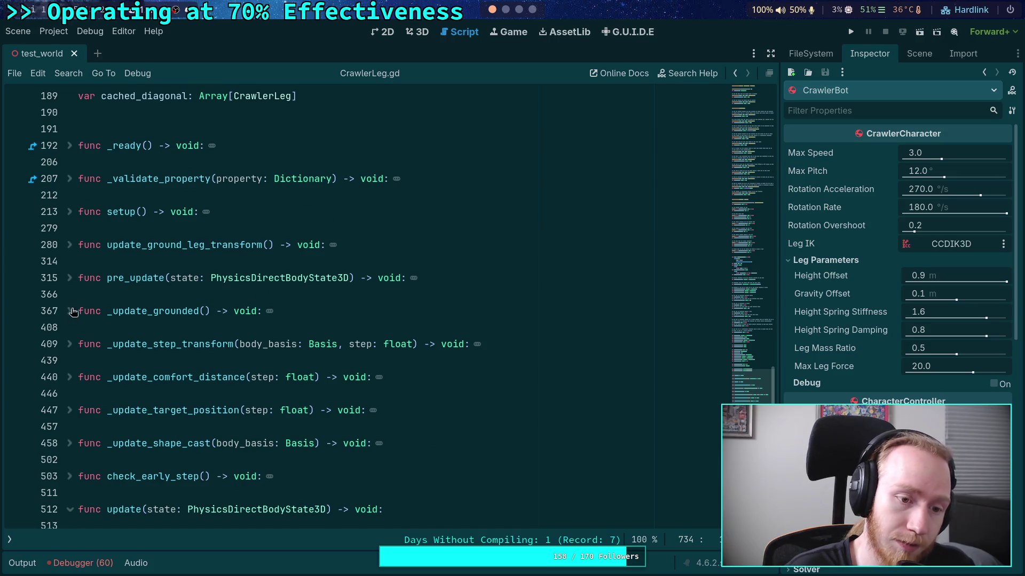
left_click(70, 278)
left_click(262, 310)
left_click_drag(262, 311, 18, 293)
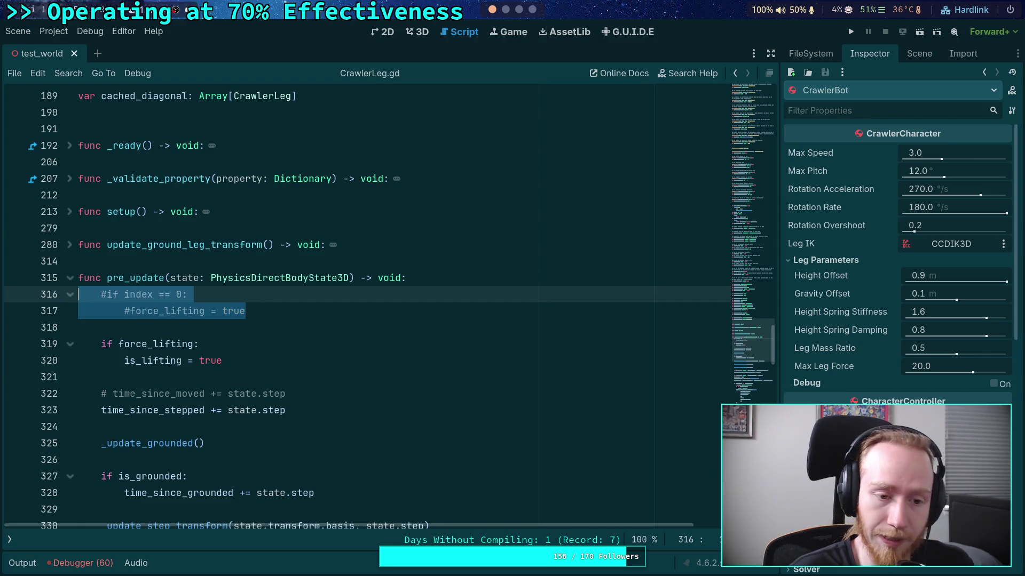
key("BackSpace")
key("Delete")
key("Delete")
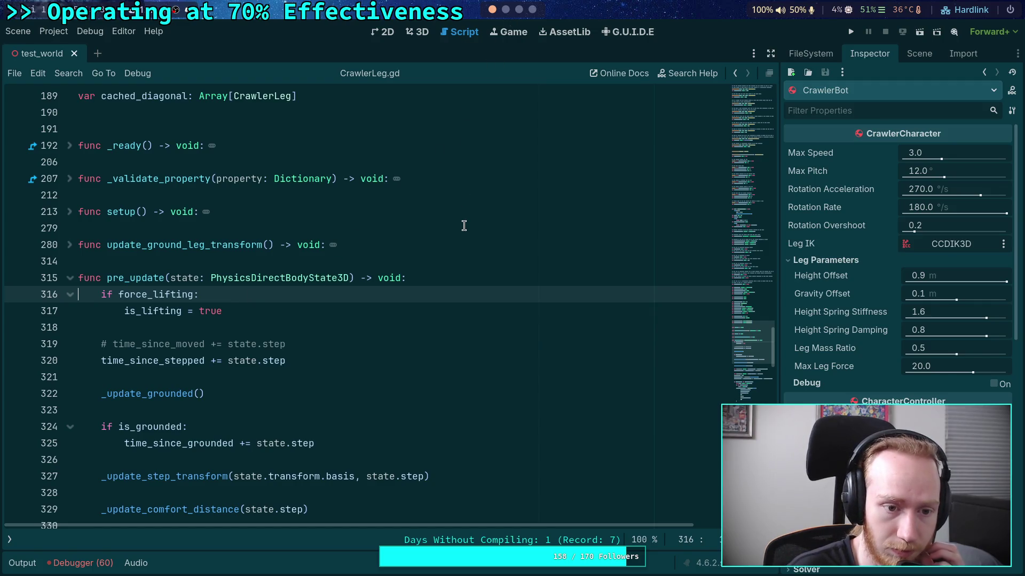
Try extending the force_lifting doc comment on line 160, then erase the unfinished addition
scroll(464, 225, "up", 12)
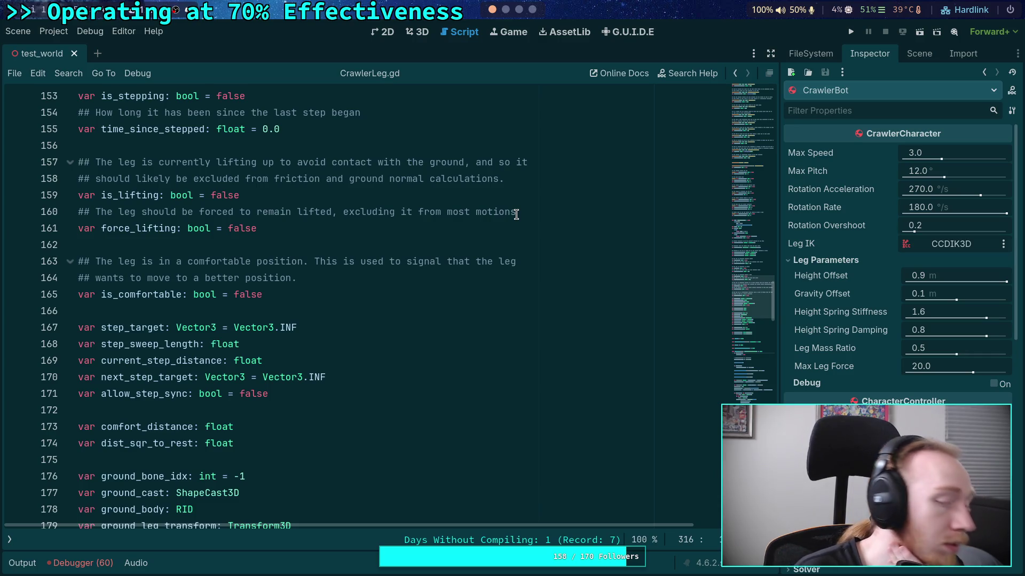
left_click_drag(516, 214, 475, 214)
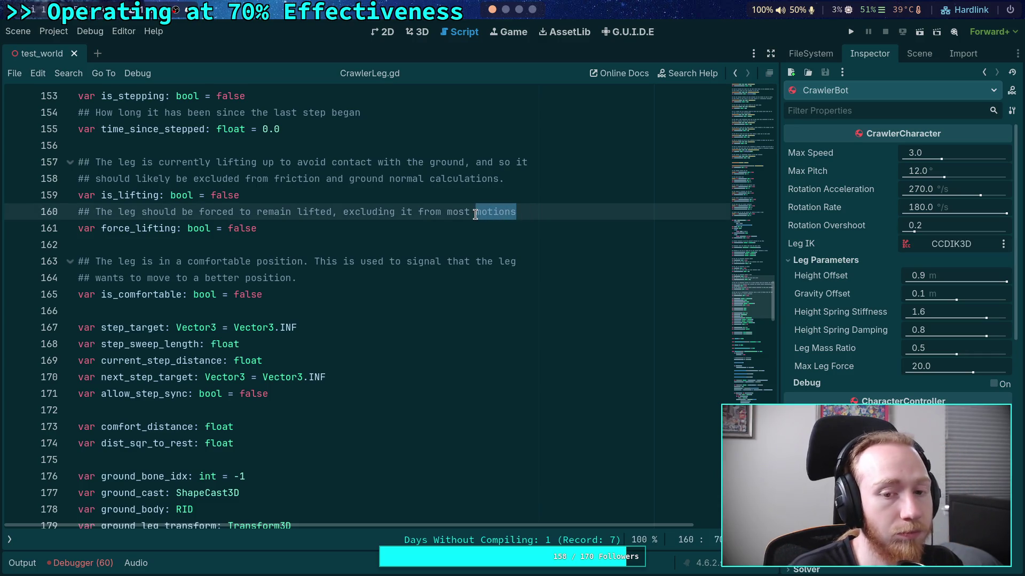
left_click(520, 214)
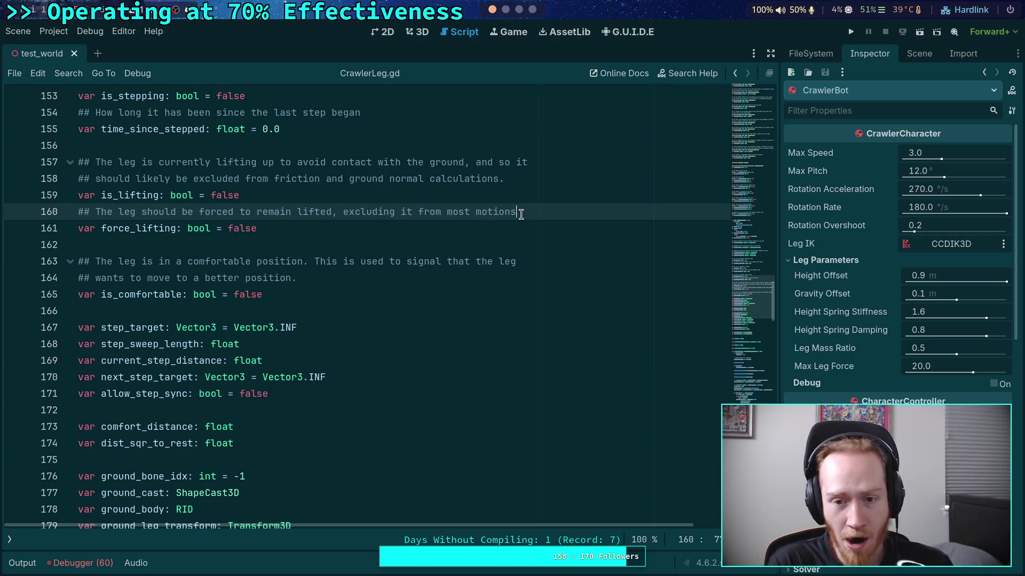
type(" and")
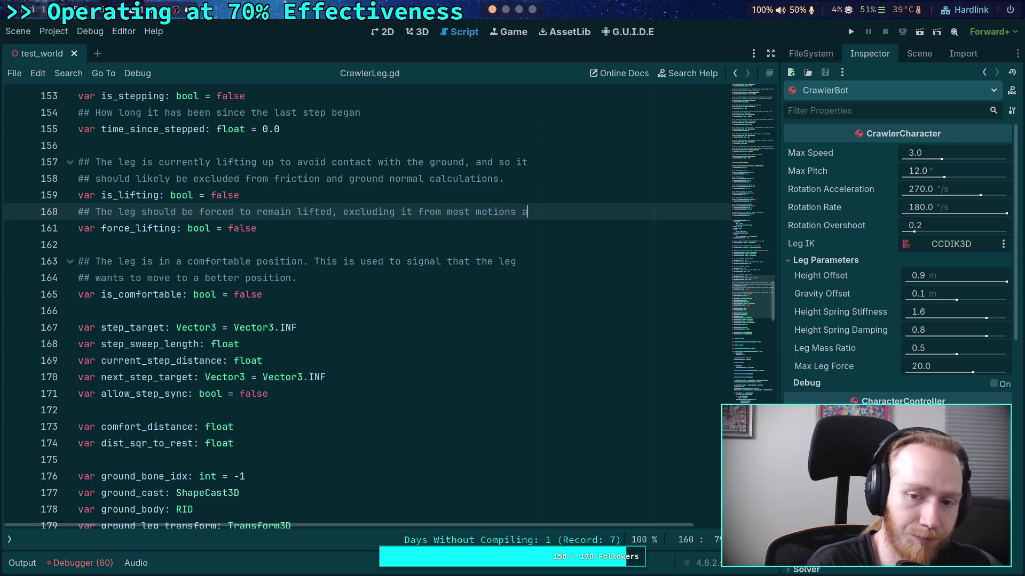
key("Return")
type("##")
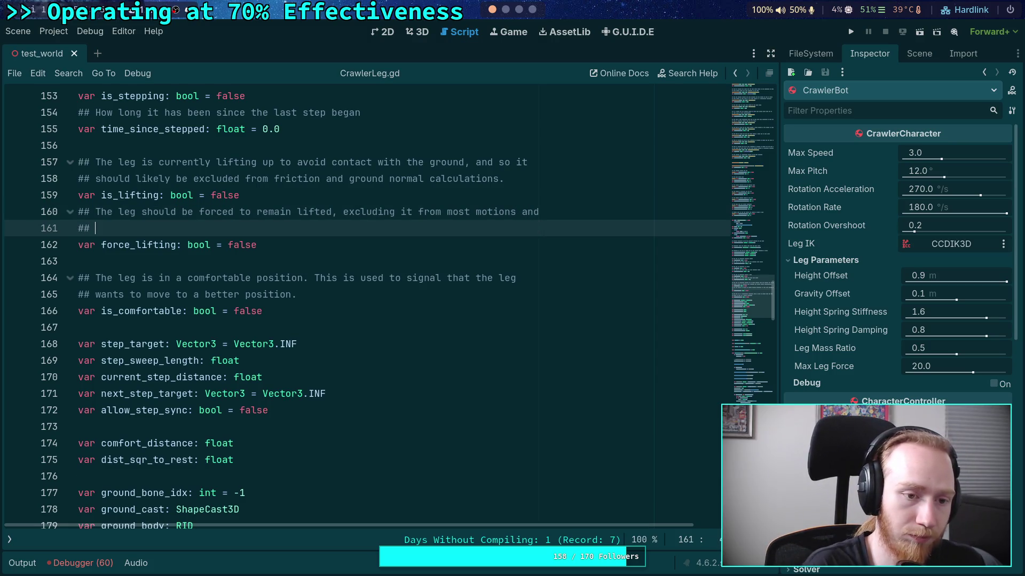
type(" ground force intera")
key("BackSpace")
key("BackSpace")
key("BackSpace")
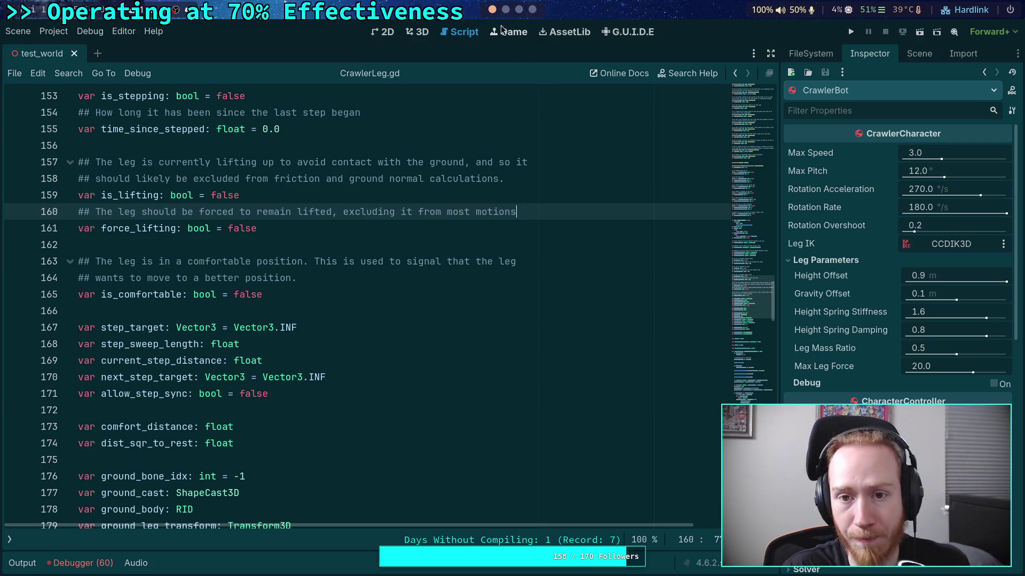
left_click(505, 9)
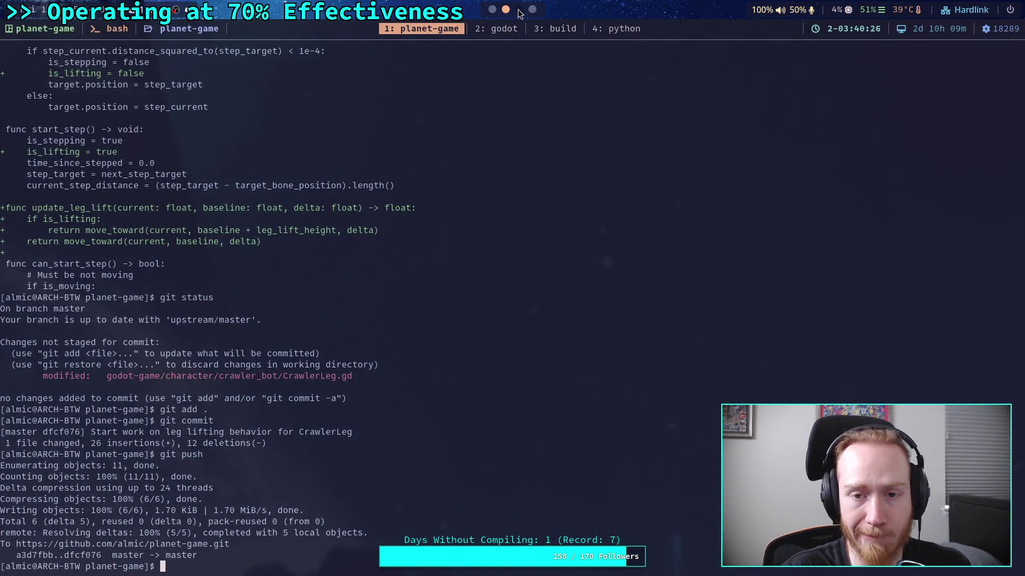
In the planet-game terminal, run git status and then git diff to review the uncommitted changes
left_click(494, 32)
key("ctrl+b")
type("1")
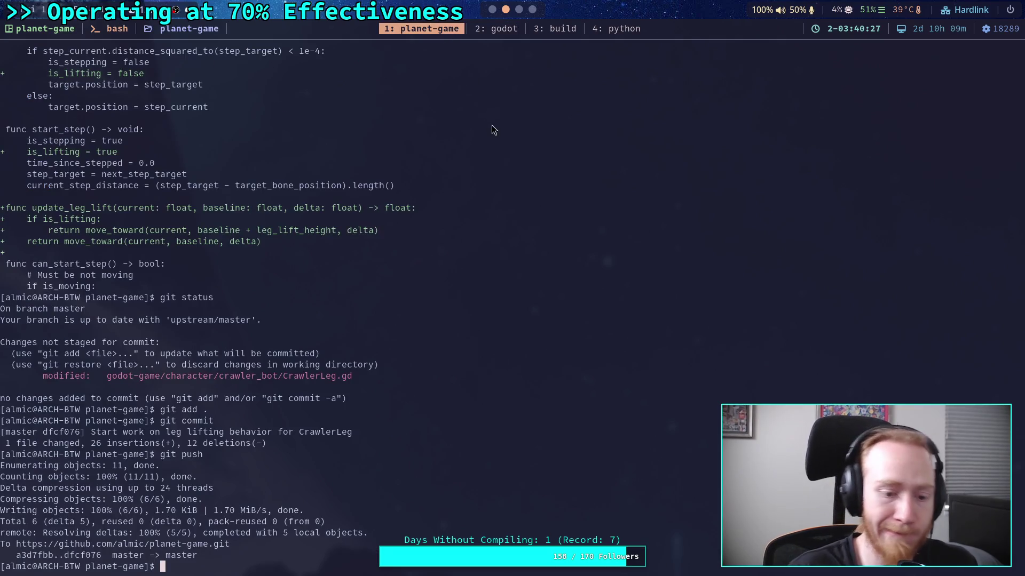
type("git status")
key("Return")
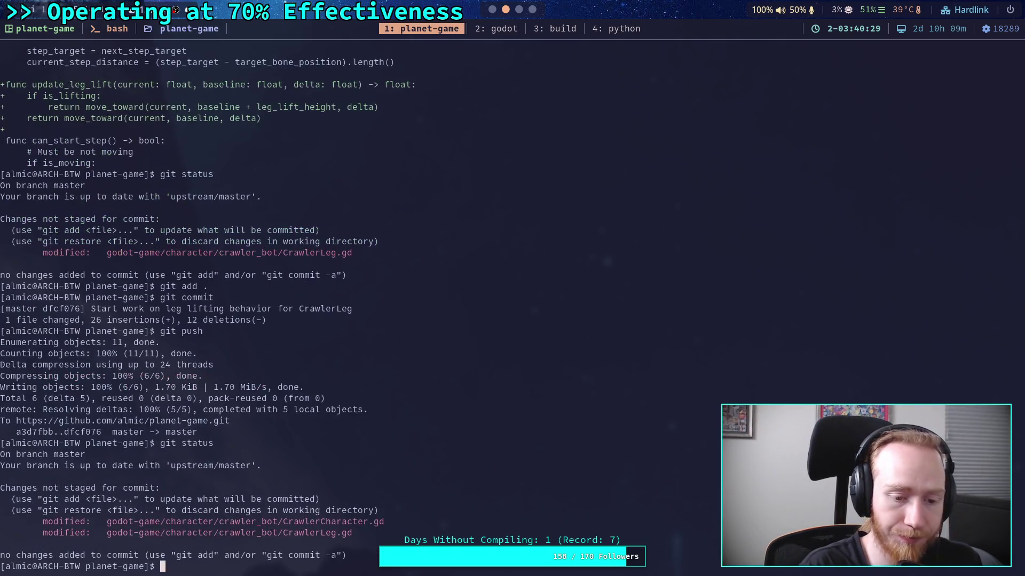
type("git diff")
key("Return")
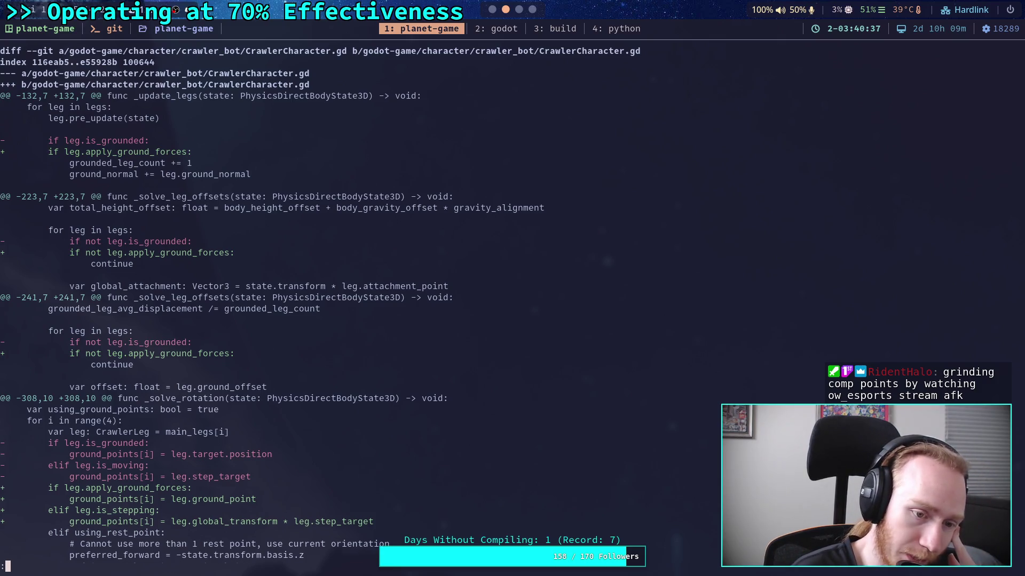
Page through the diff to CrawlerLeg.gd's apply_ground_forces and force_lifting hunks, then go to Godot
key("j")
key("j")
key("j")
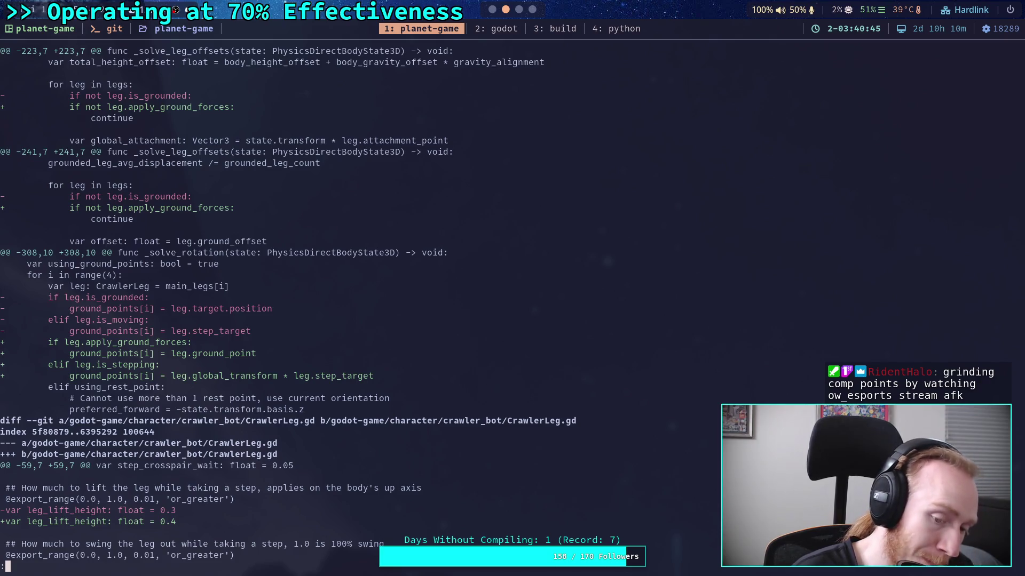
key("j")
key("j")
key("j")
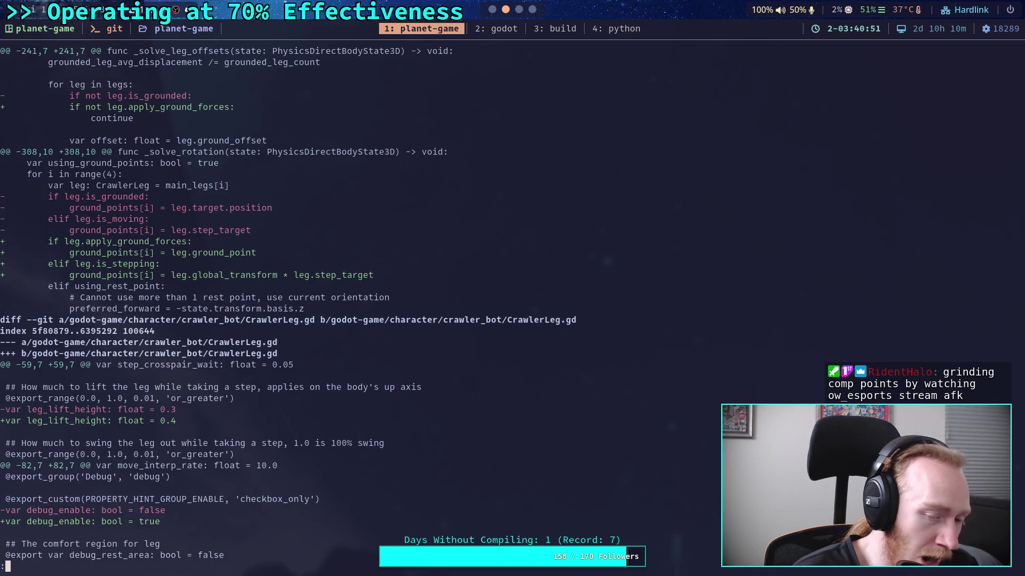
key("j")
key("j")
key("j")
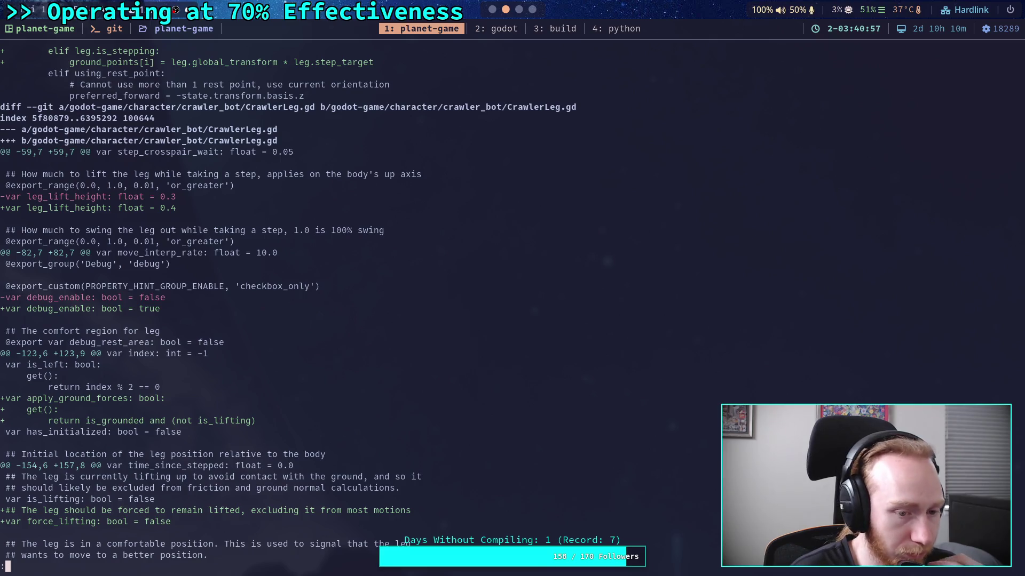
key("j")
key("j")
key("j")
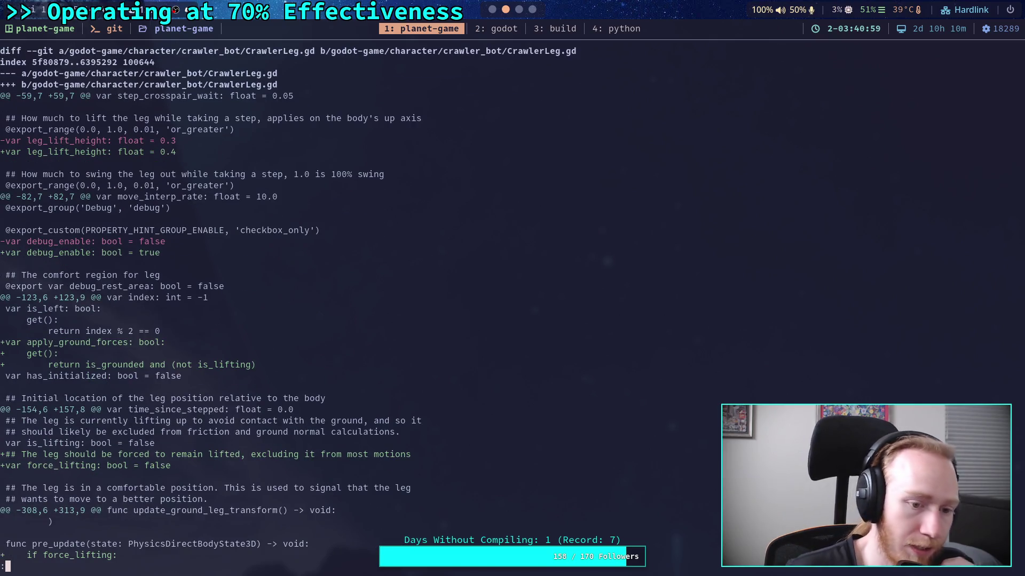
key("super+1")
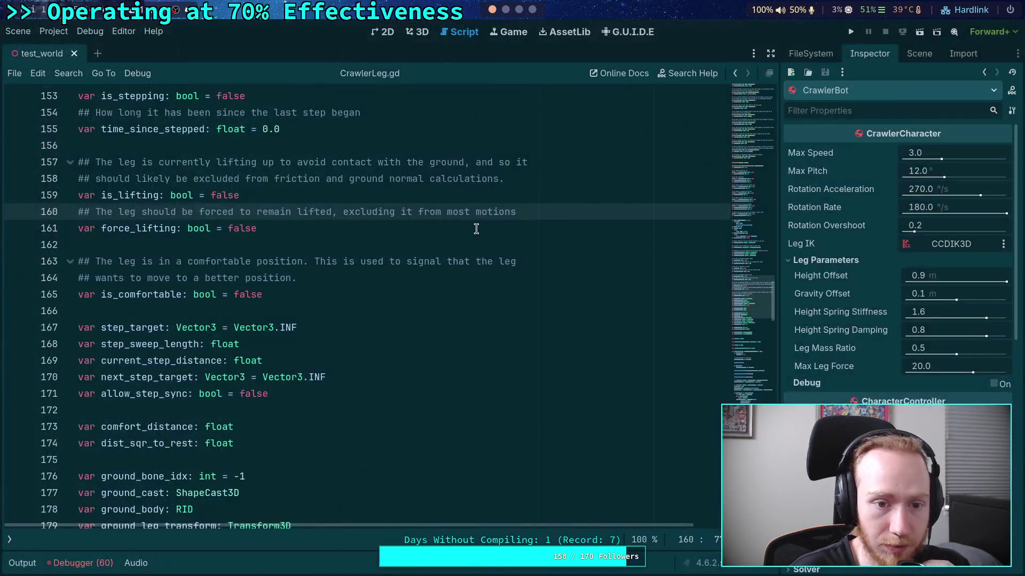
Change debug_enable on line 85 of CrawlerLeg.gd from true to false
scroll(451, 382, "down", 10)
scroll(451, 382, "up", 14)
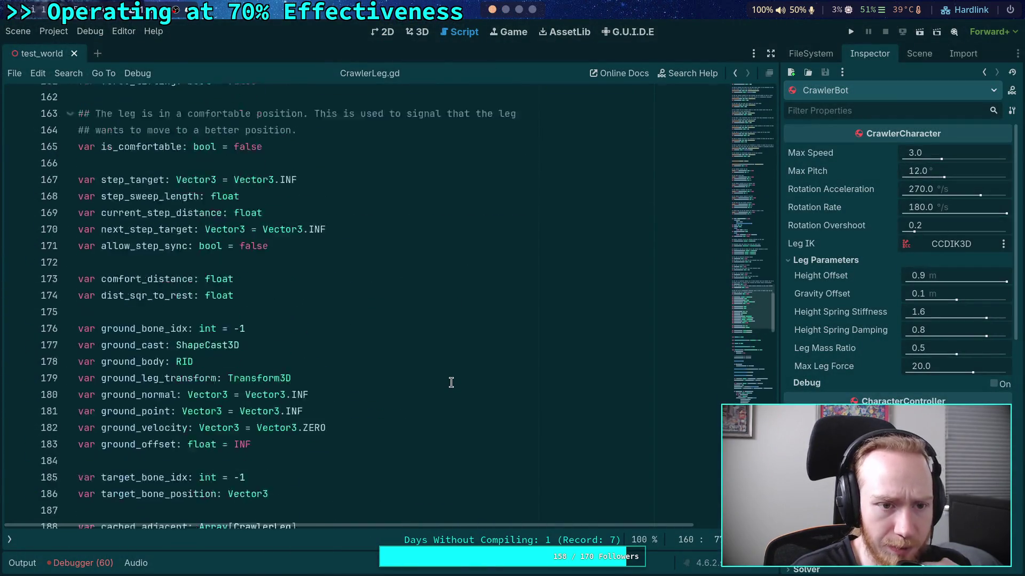
scroll(450, 382, "up", 10)
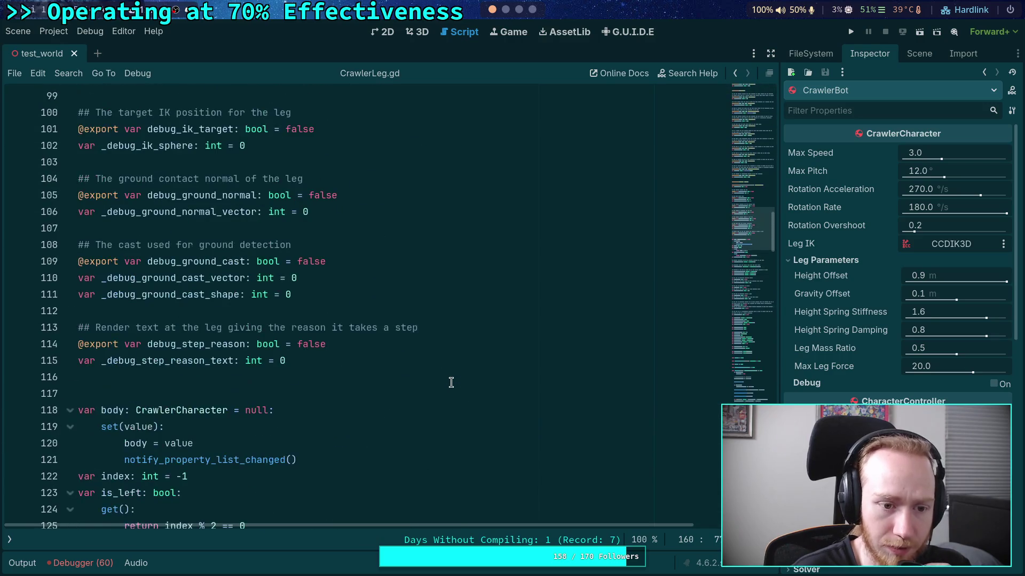
scroll(338, 364, "up", 5)
double_click(234, 162)
key("BackSpace")
type("false")
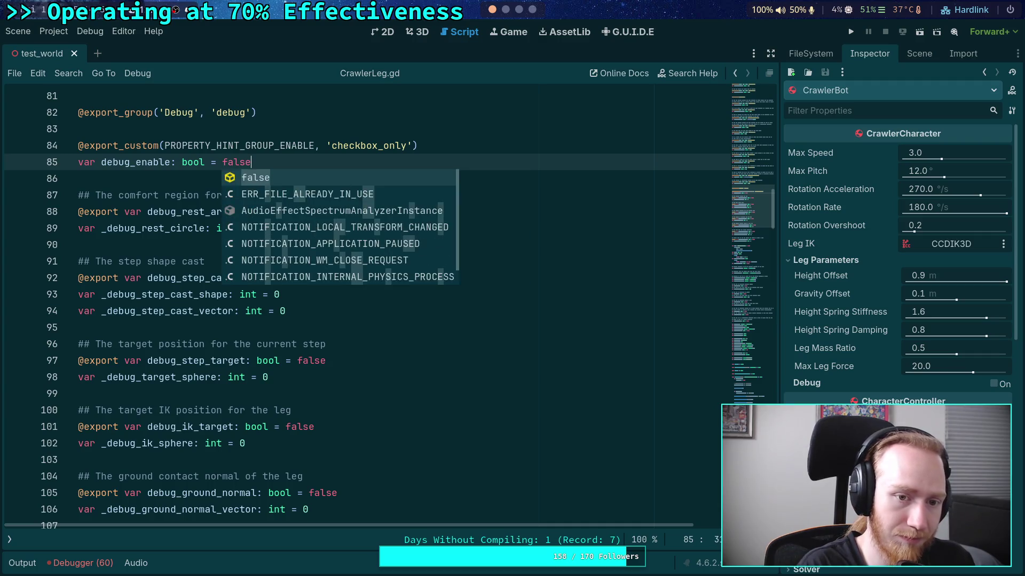
key("Return")
key("super+2")
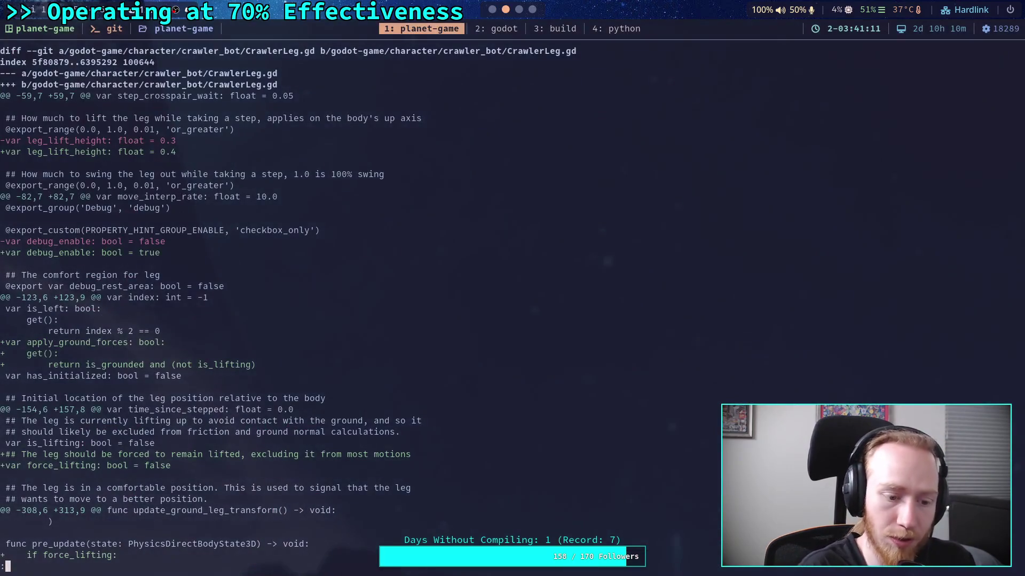
type("git diff")
Rerun git diff and page to CrawlerLeg.gd's update and _update_step hunks
key("Return")
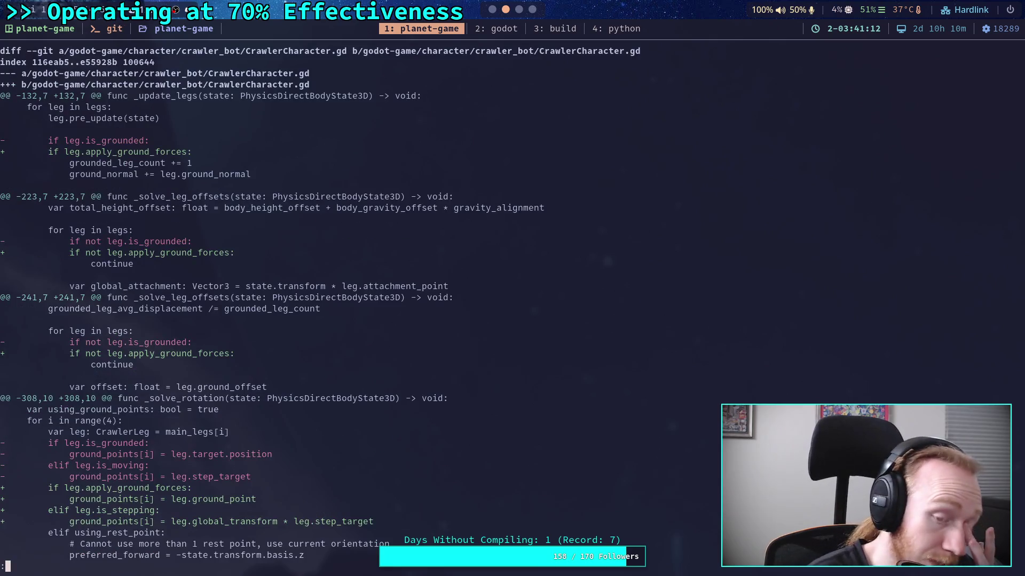
key("space")
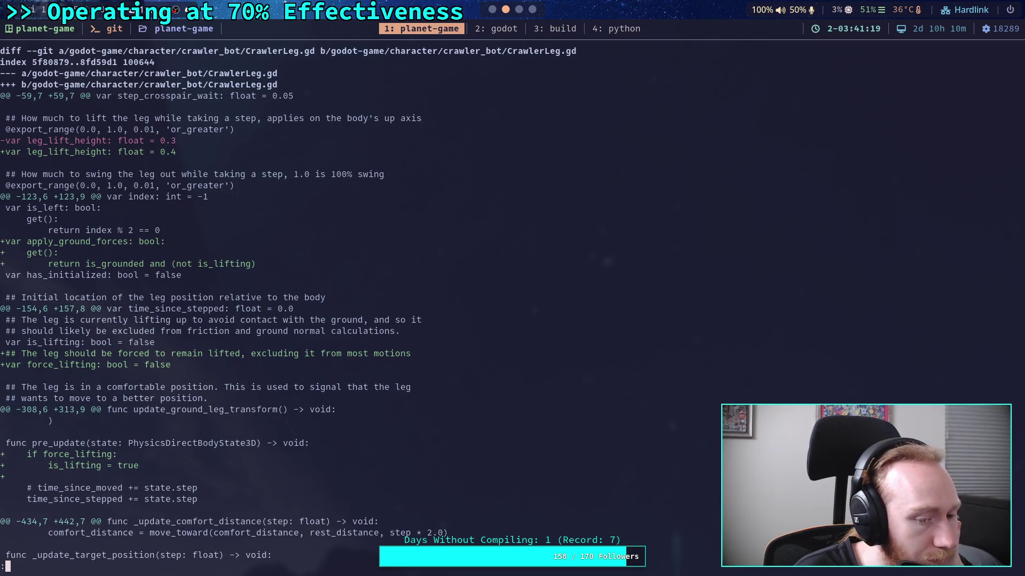
key("space")
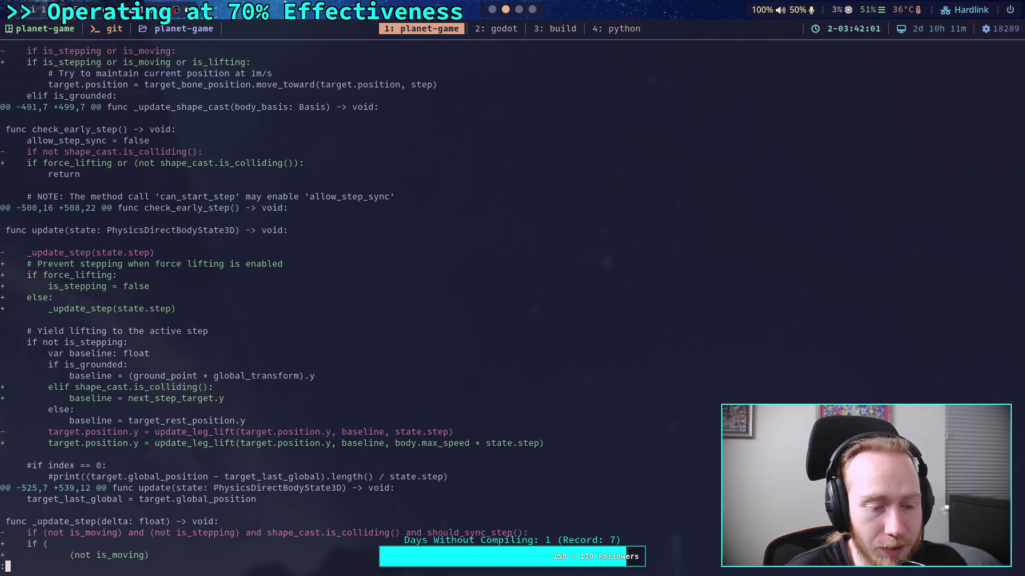
key("j")
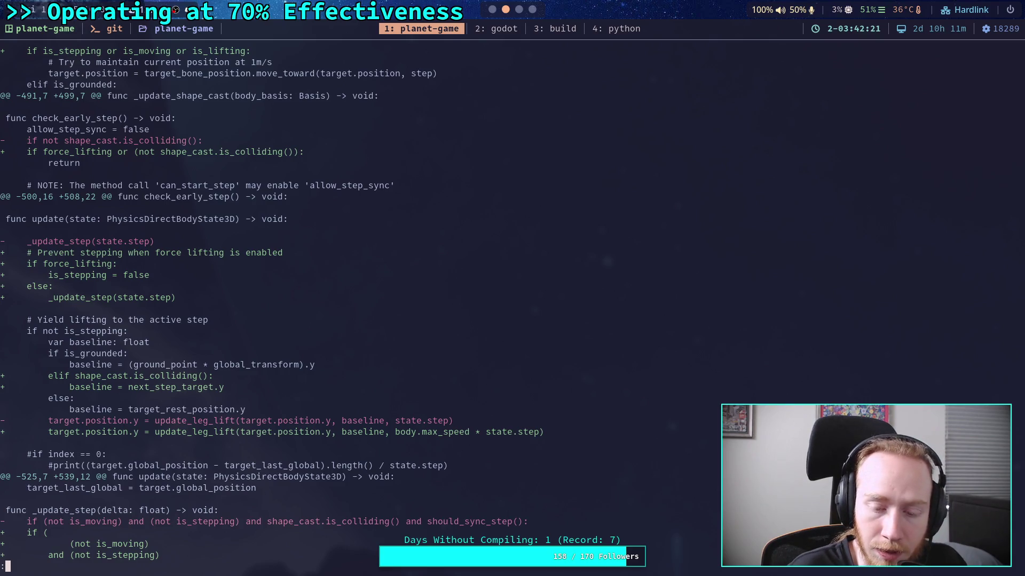
Read the rest of the diff, including can_start_step's force_lifting checks, then return to CrawlerLeg.gd
key("q")
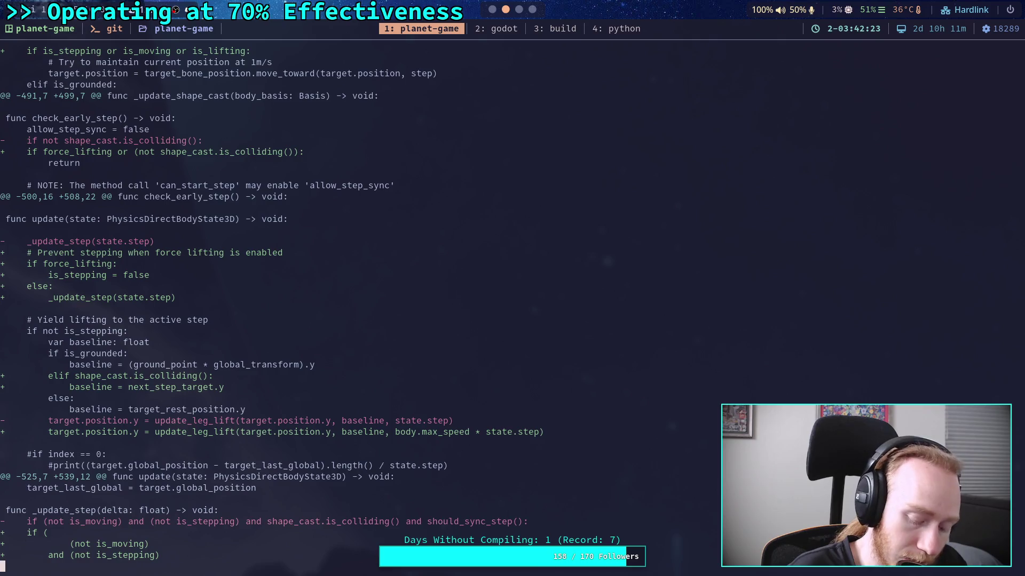
scroll(272, 309, "down", 6)
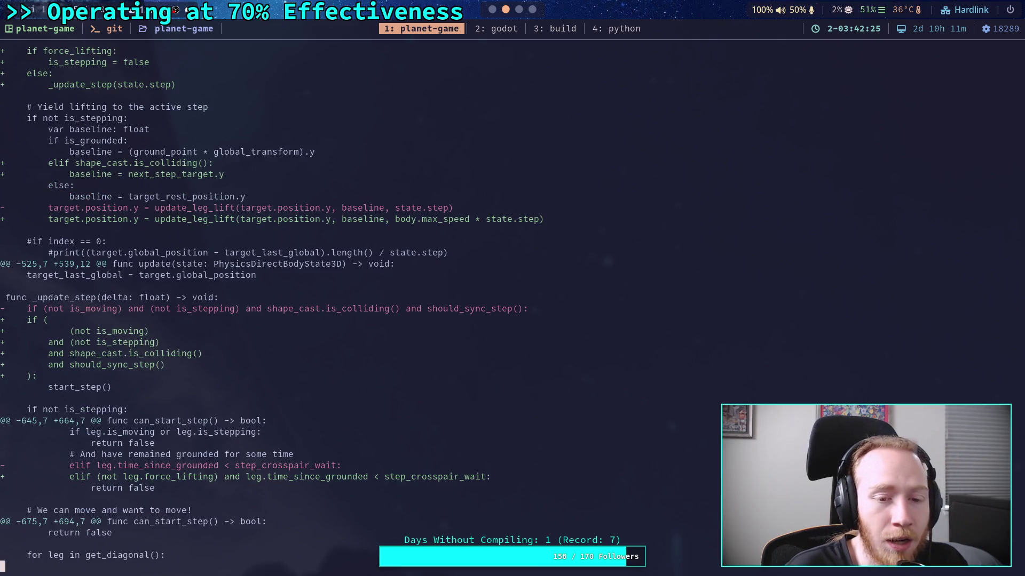
scroll(271, 310, "down", 2)
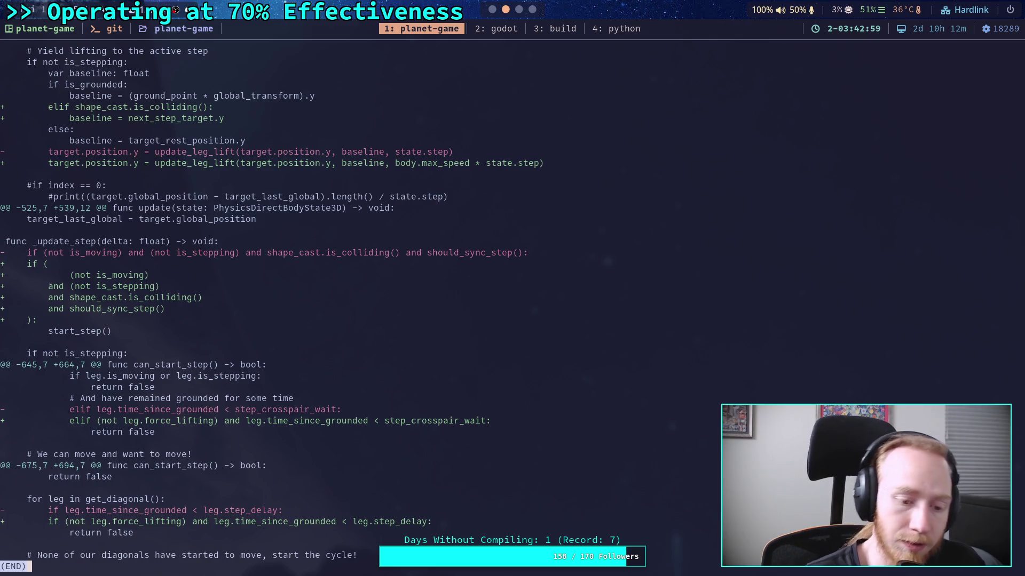
key("super+2")
scroll(437, 326, "down", 2)
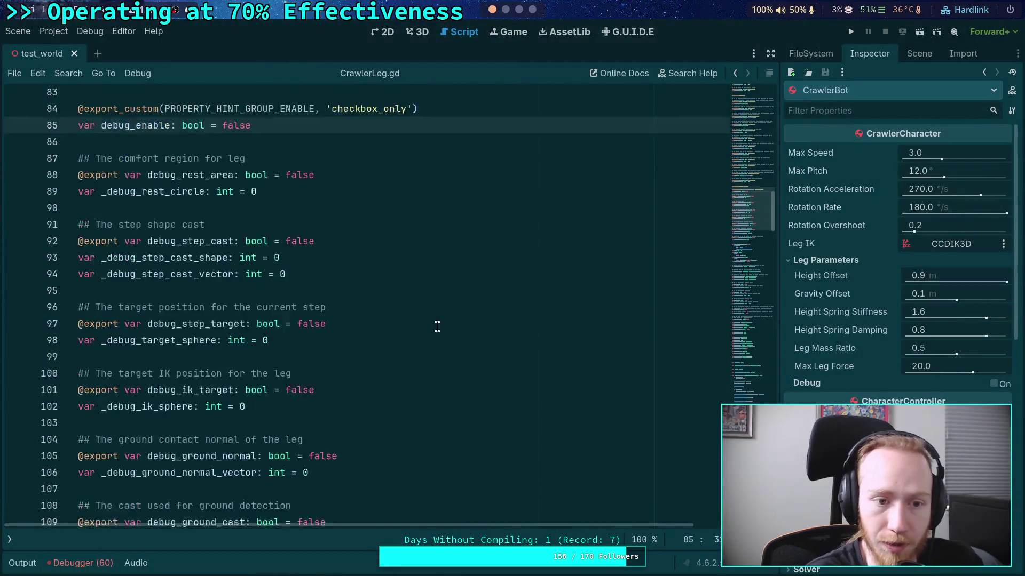
Unfold can_start_step and add 'if leg.force_lifting: continue' inside the adjacent-leg loop
scroll(438, 327, "down", 20)
scroll(333, 329, "down", 5)
scroll(333, 329, "up", 1)
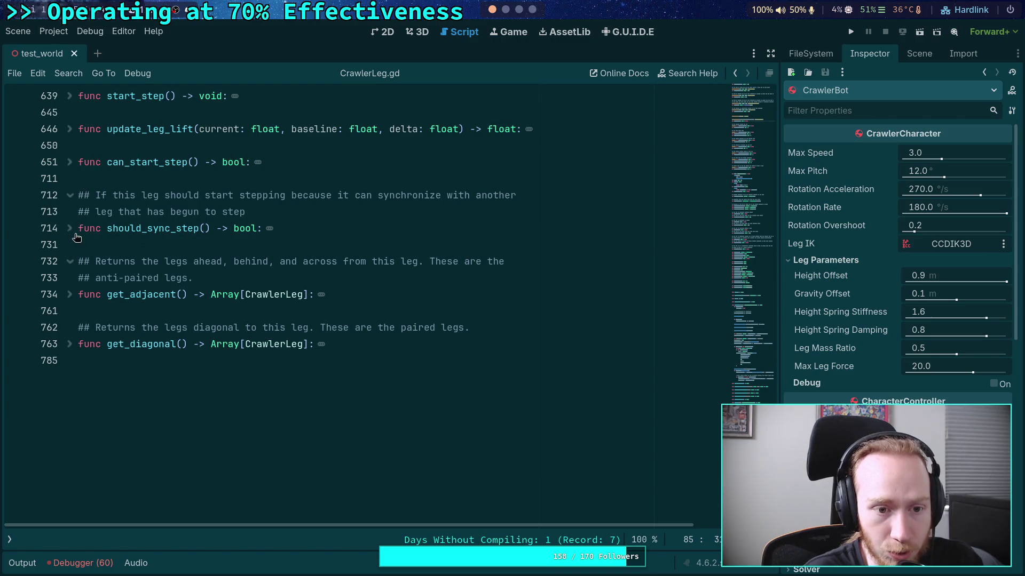
left_click(70, 162)
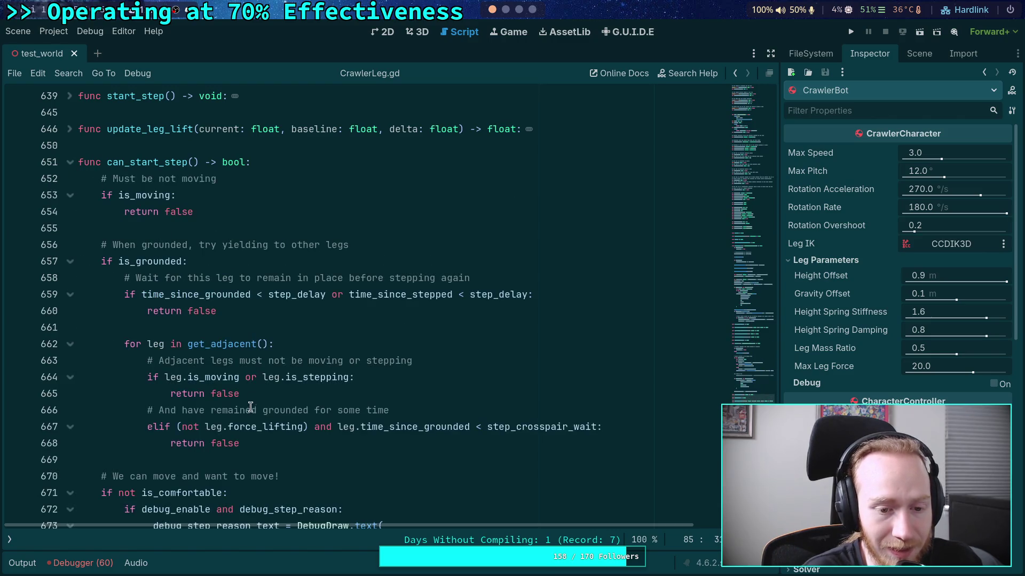
left_click_drag(238, 394, 166, 375)
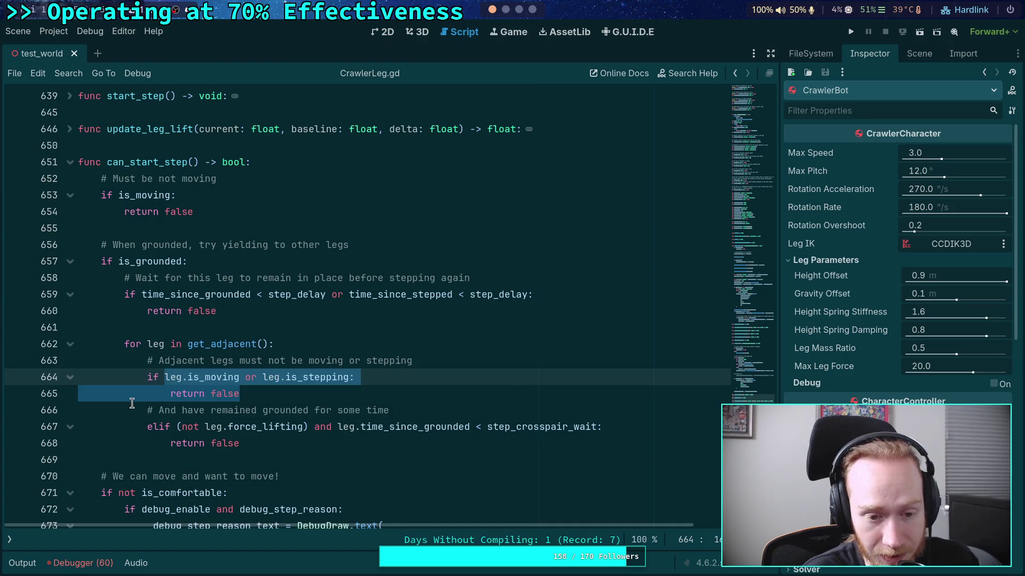
left_click(216, 425)
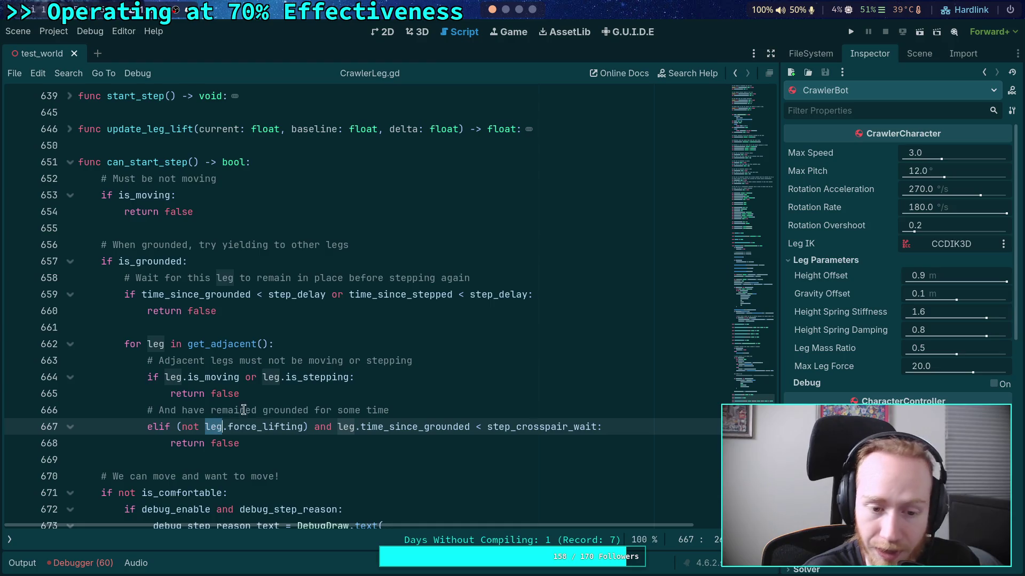
left_click(402, 344)
key("Return")
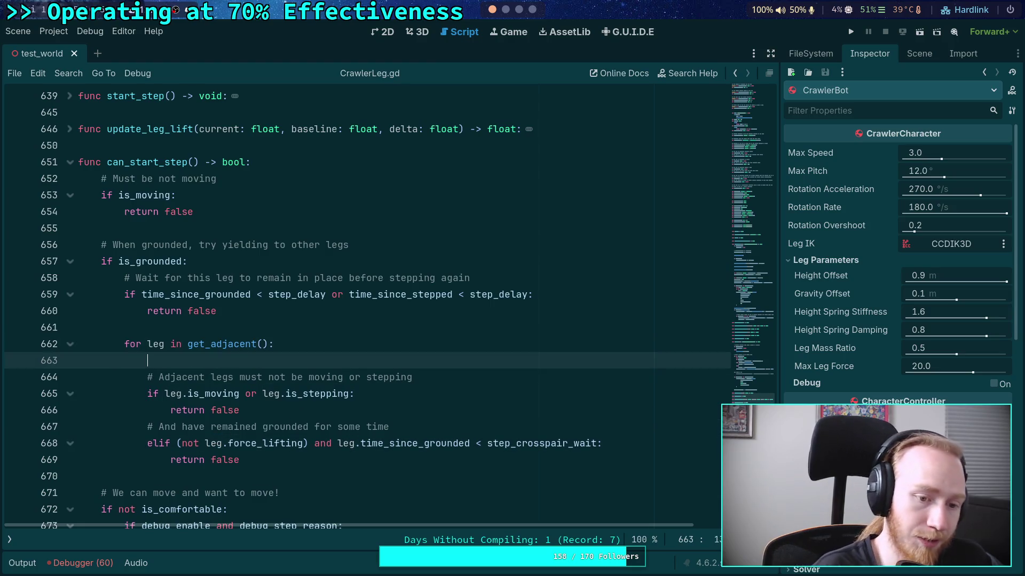
type("if leg.f")
key("Return")
type(":")
key("Return")
type("continue")
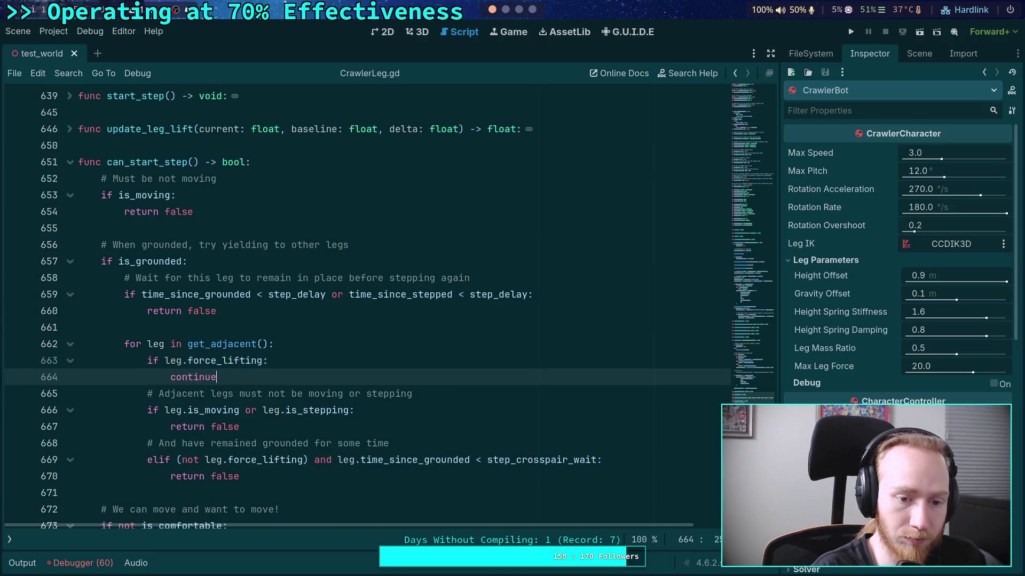
Delete the redundant 'not leg.force_lifting' clause on line 669 and copy the new skip lines
left_click_drag(176, 459, 315, 459)
key("BackSpace")
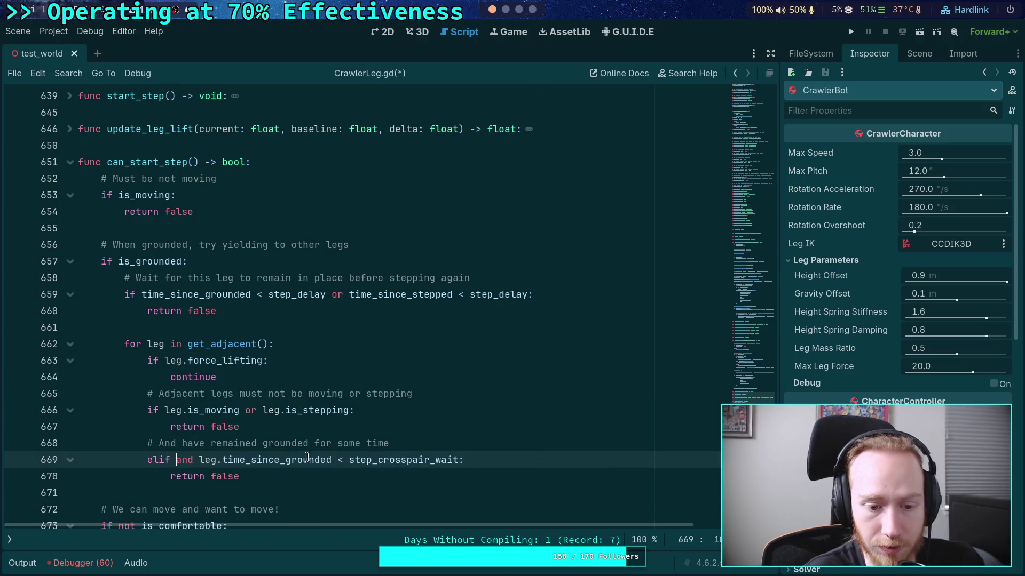
key("Delete")
key("Delete")
key("Delete")
left_click_drag(216, 377, 148, 360)
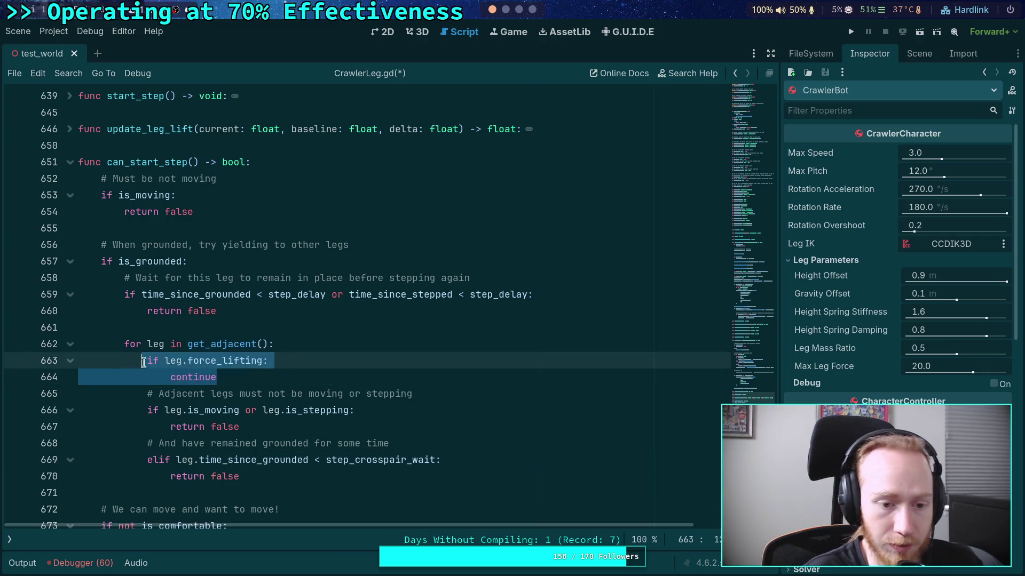
right_click(159, 360)
left_click(198, 402)
Paste the force_lifting skip into the diagonal loop, remove line 701's old clause, and save
scroll(203, 398, "down", 8)
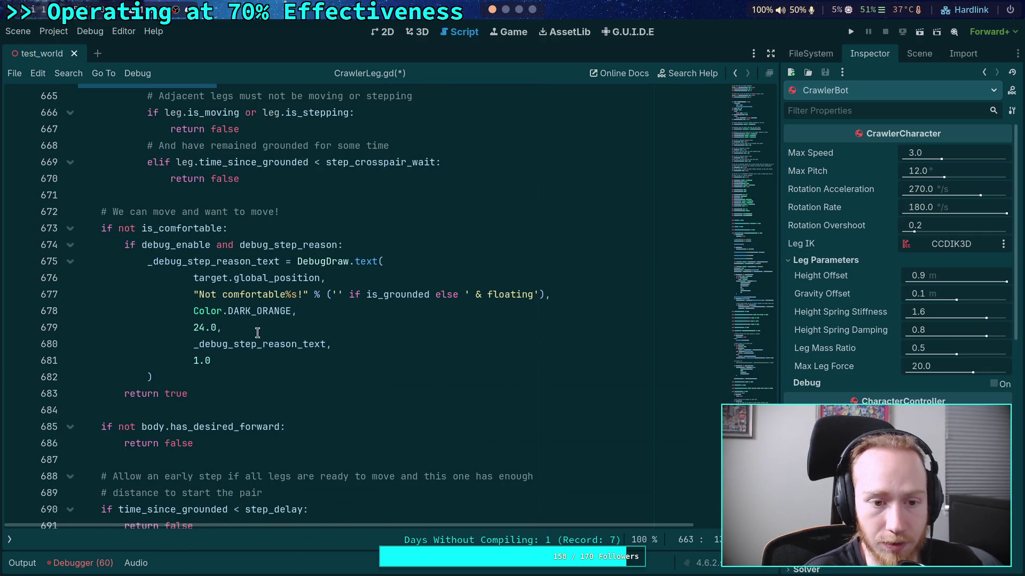
scroll(212, 391, "down", 1)
scroll(211, 392, "down", 2)
left_click(290, 395)
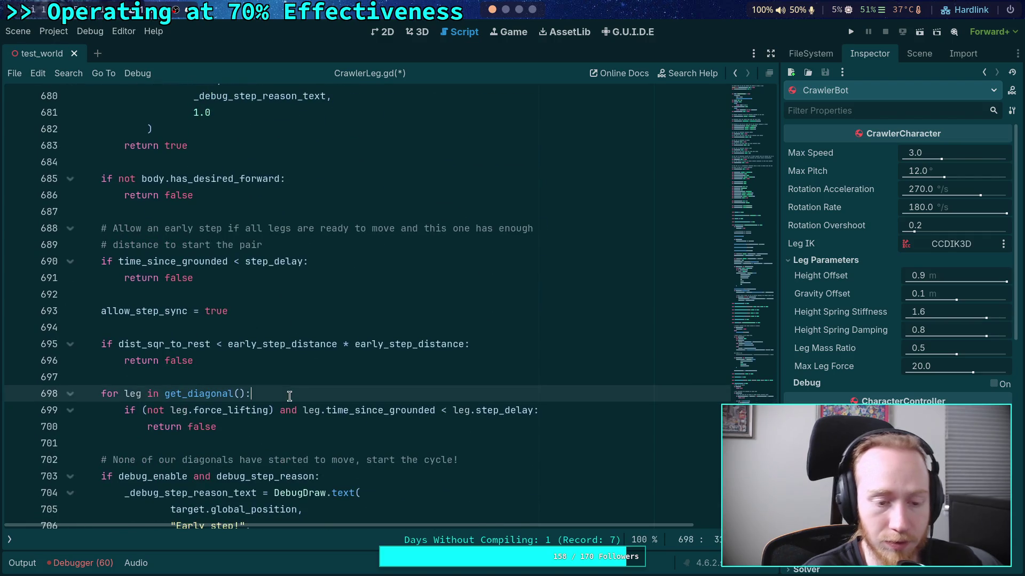
key("Return")
key("ctrl+v")
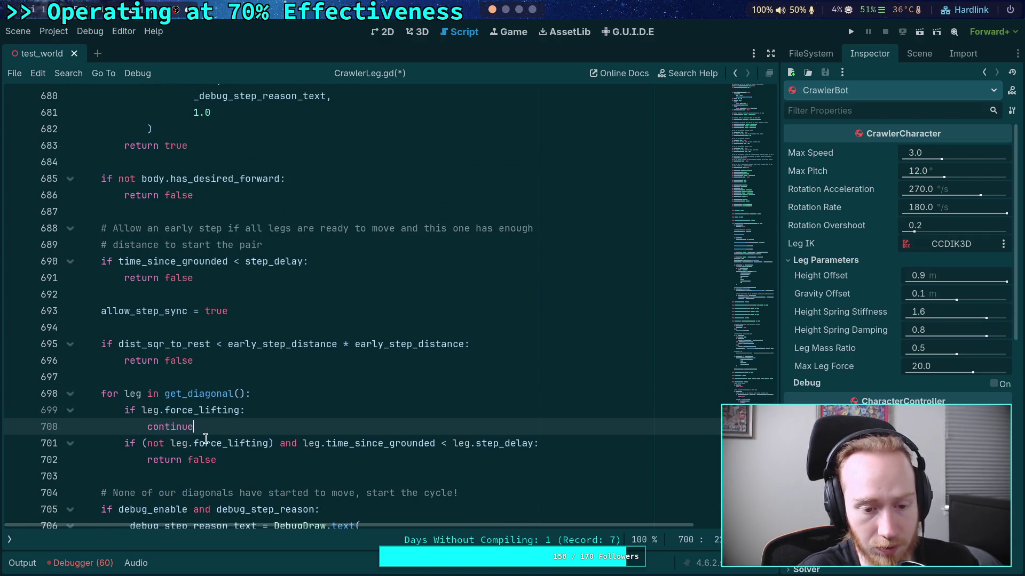
left_click(140, 444)
left_click_drag(140, 444, 292, 444)
key("BackSpace")
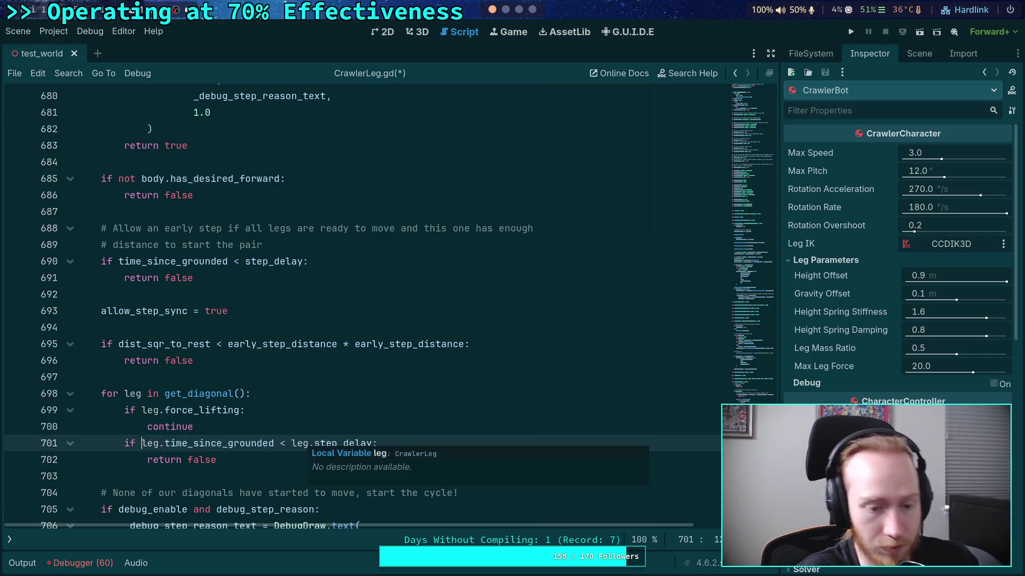
key("ctrl+s")
key("super+1")
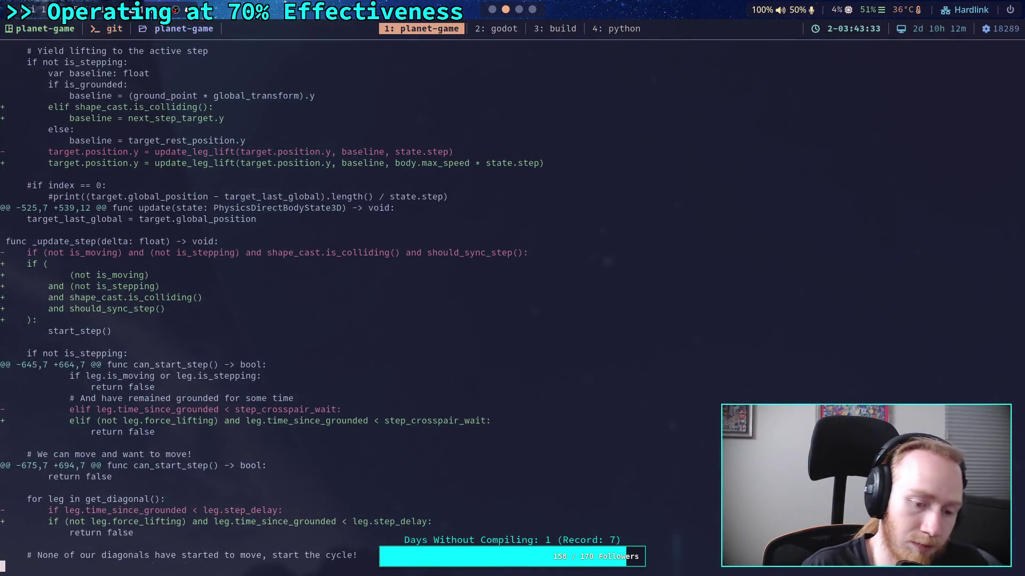
Rerun git diff, page through the CrawlerLeg.gd changes to the end, and quit the pager
key("Up")
key("Return")
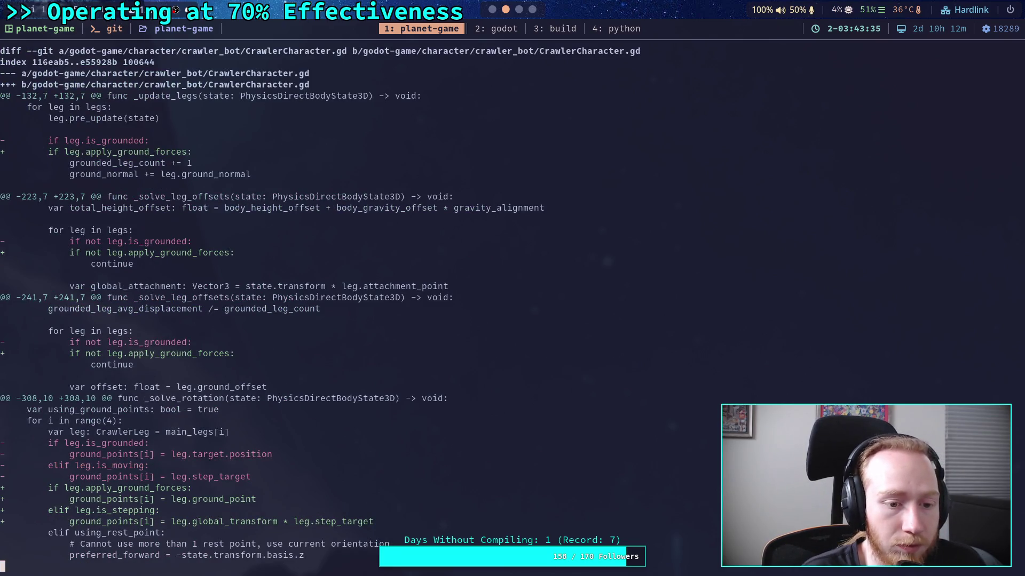
key("space")
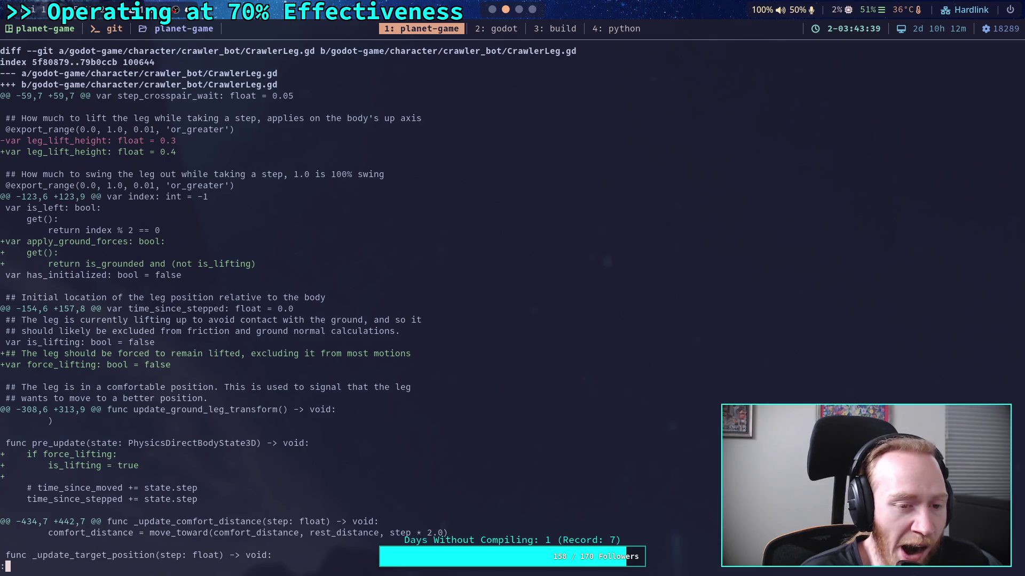
key("space")
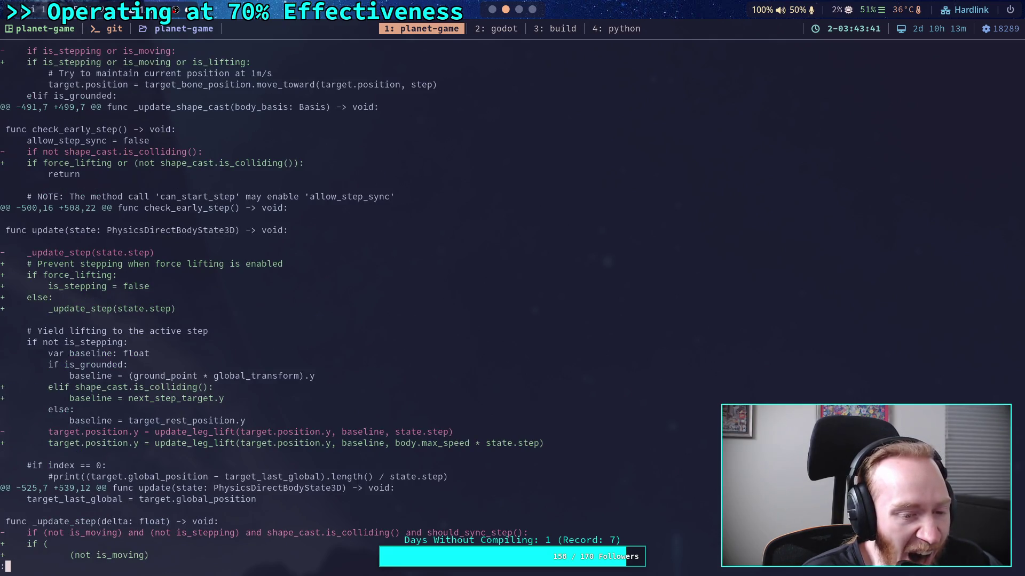
key("space")
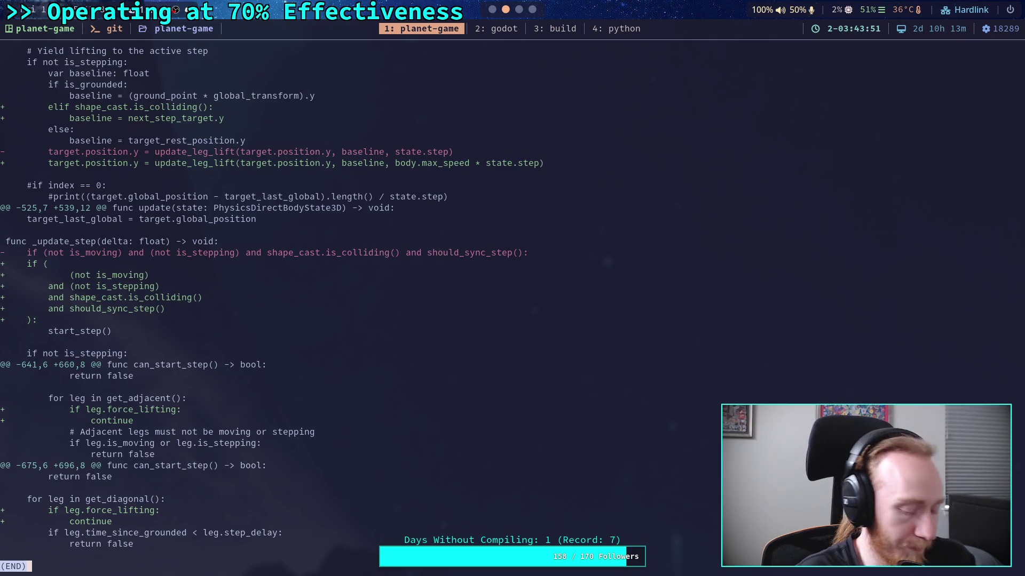
key("q")
left_click(492, 10)
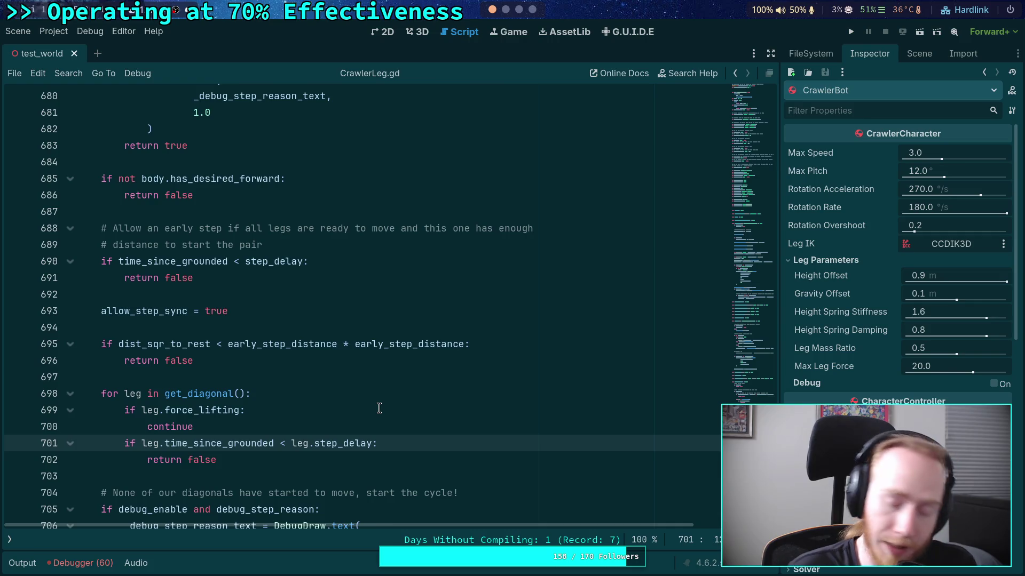
Review can_start_step's step checks in CrawlerLeg.gd, moving up from line 703
left_click(308, 479)
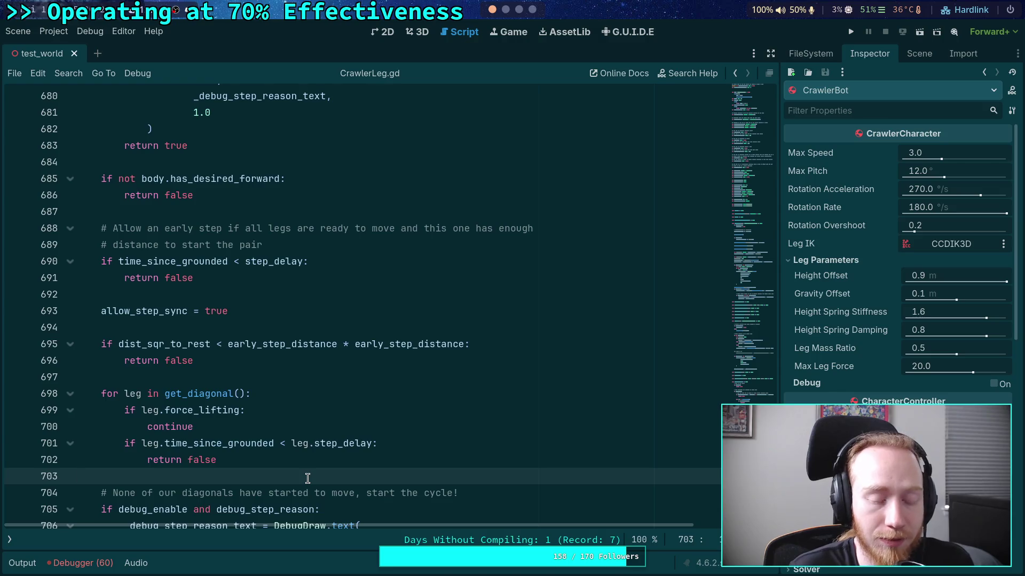
scroll(323, 455, "up", 10)
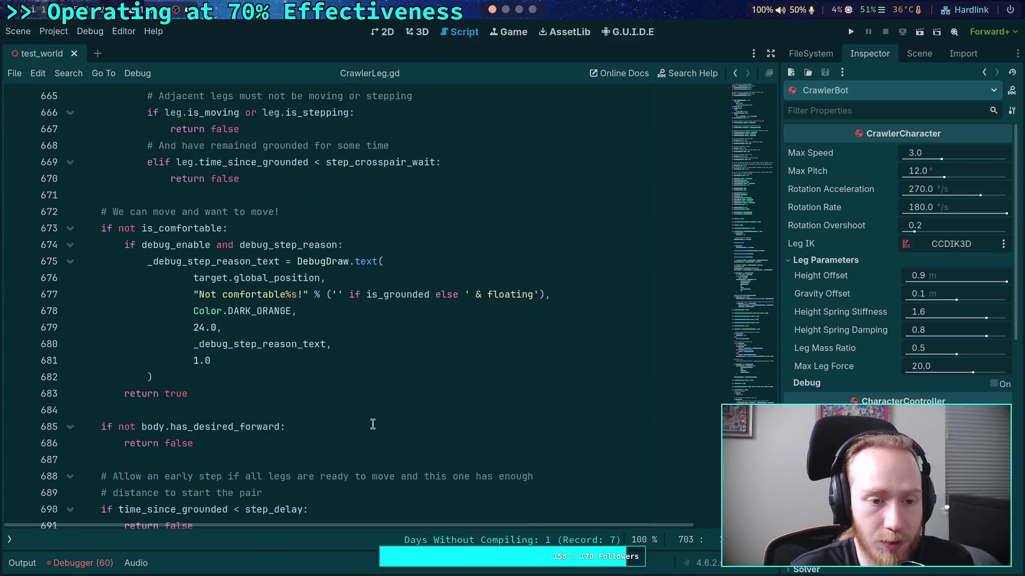
In the terminal, run git status and git diff to check the CrawlerLeg.gd changes
key("super+2")
type("git status")
key("Return")
type("f")
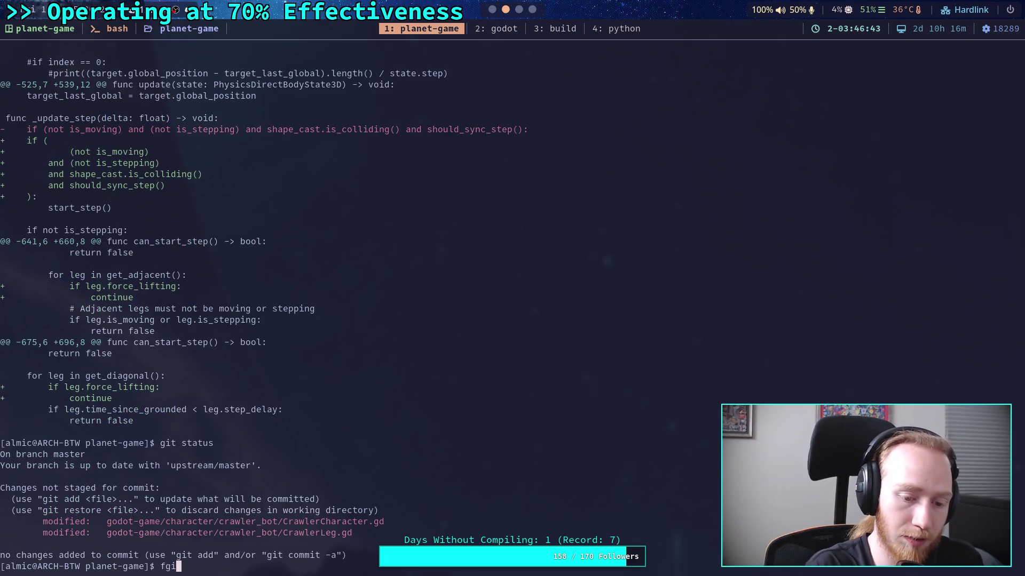
key("BackSpace")
type("git diff")
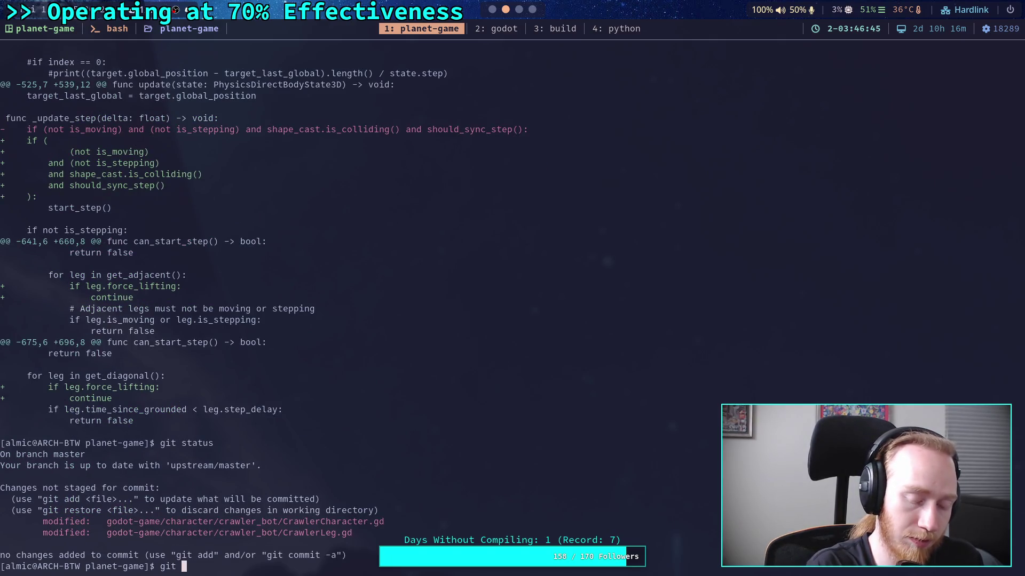
key("Return")
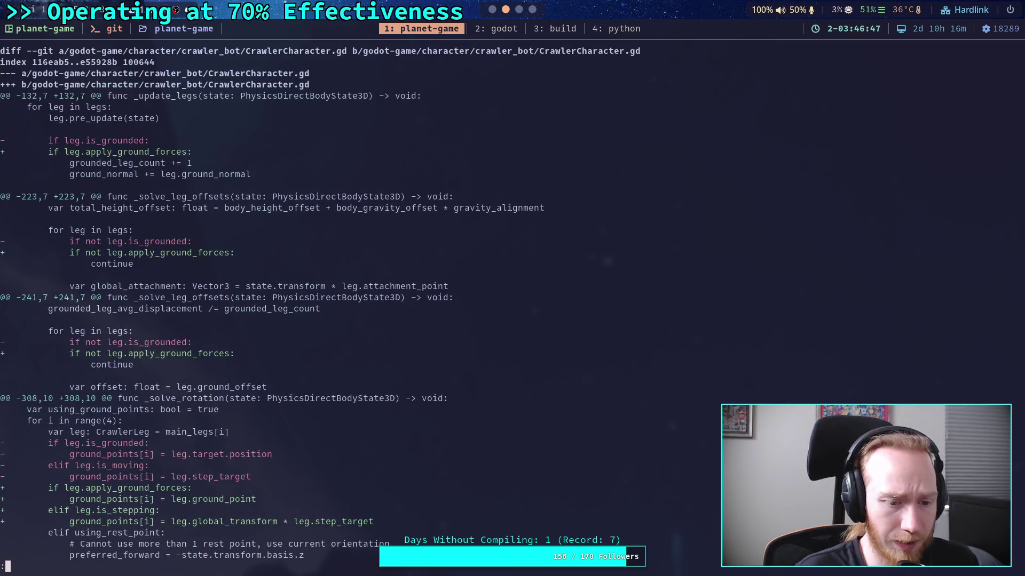
key("space")
Quit the pager, stage everything with 'git add .', and run git commit
type("qgit add .")
key("Return")
type("git commit")
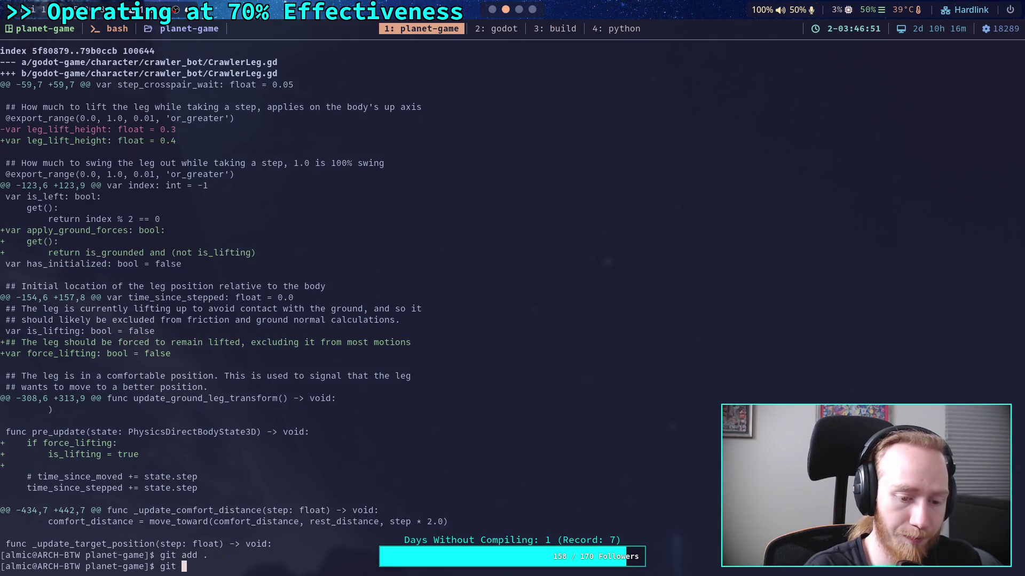
key("Return")
Write the commit summary line 'Add force leg lifting to CrawlerLeg'
type("OWork")
key("BackSpace")
key("BackSpace")
key("BackSpace")
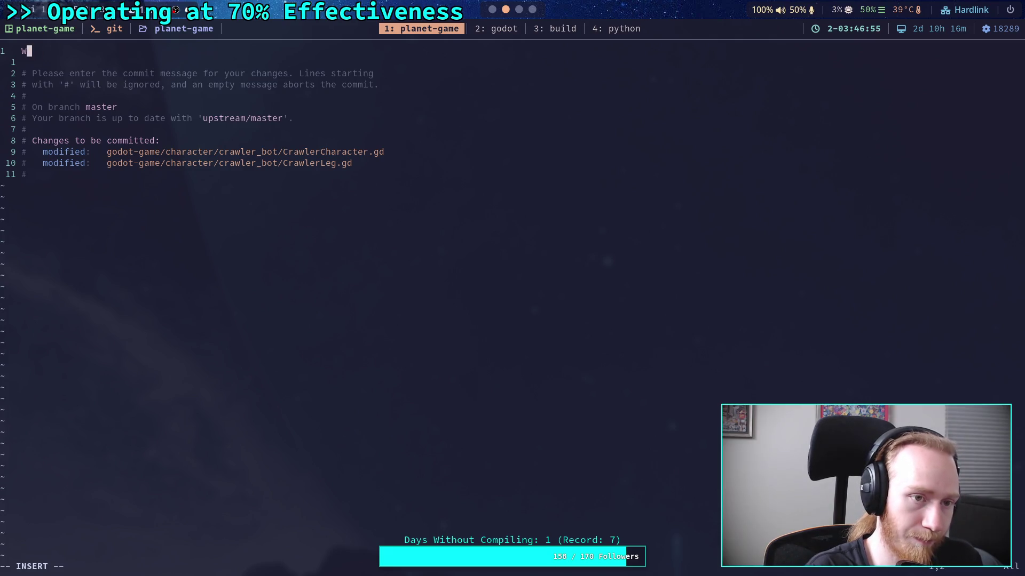
type("Disab")
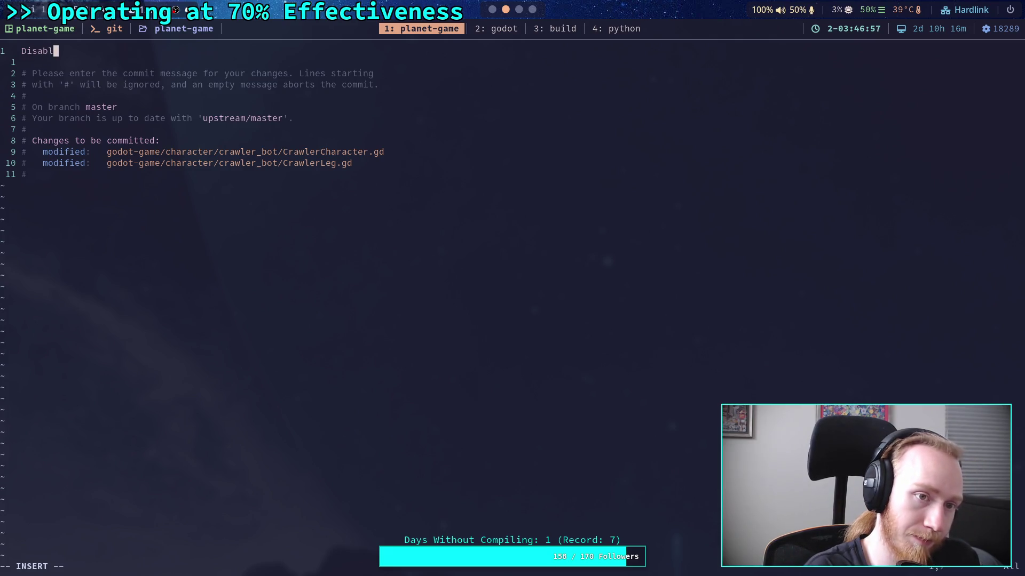
key("ctrl+w")
type("Add for")
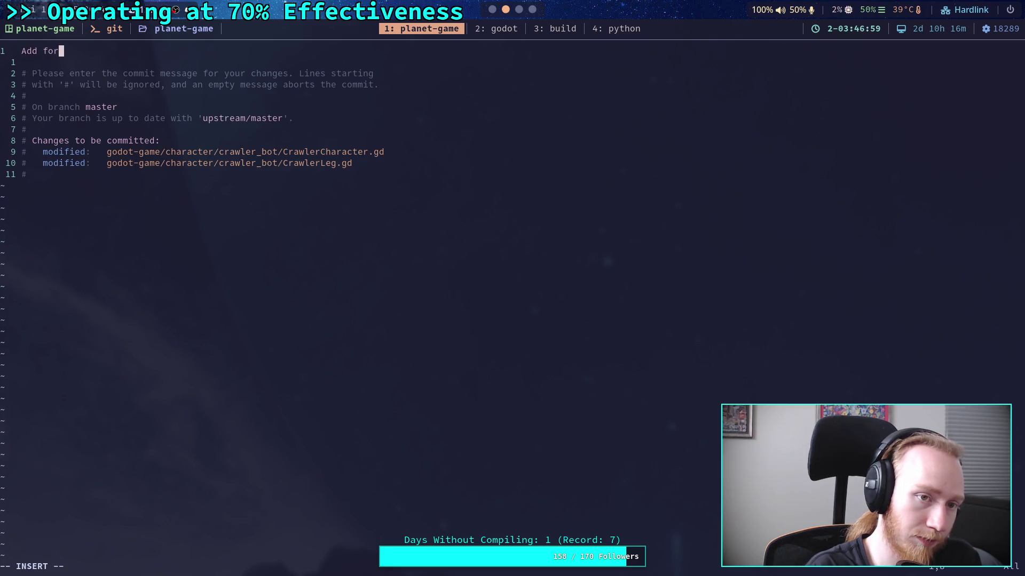
type("ce leg lifting, ")
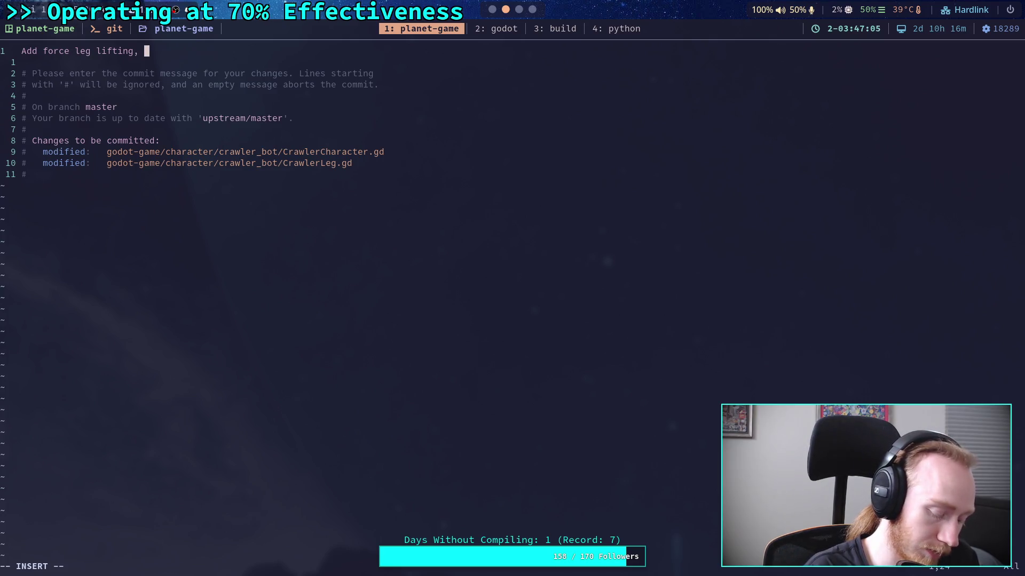
type("disab")
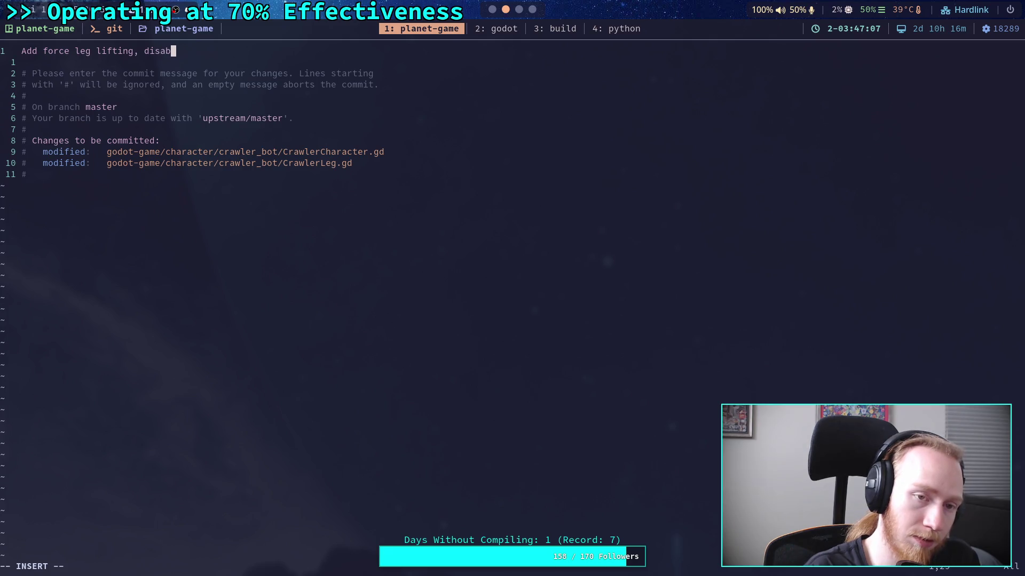
key("BackSpace")
key("BackSpace")
key("BackSpace")
key("BackSpace")
key("BackSpace")
key("BackSpace")
key("BackSpace")
type(" t")
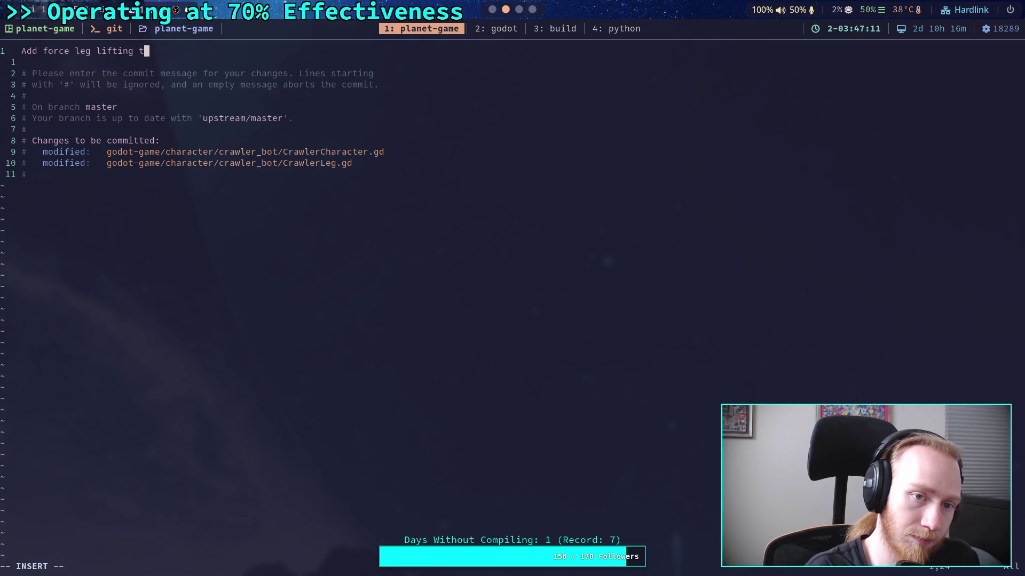
type("o CrawlerLeg")
key("Return")
key("Return")
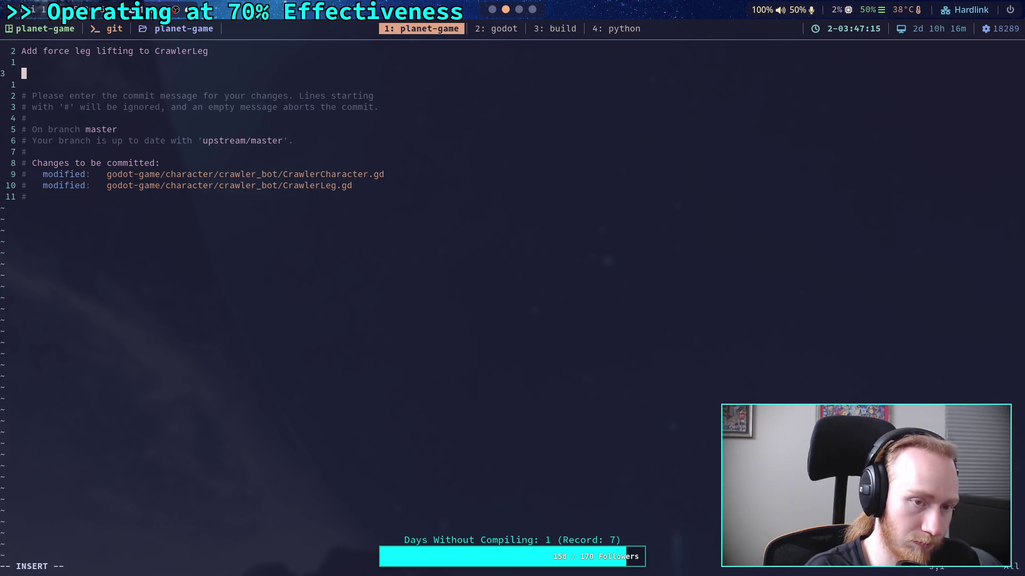
Add a bullet: force lift prevents the leg from participating in step logic, being ignored by other legs
type("- Fo")
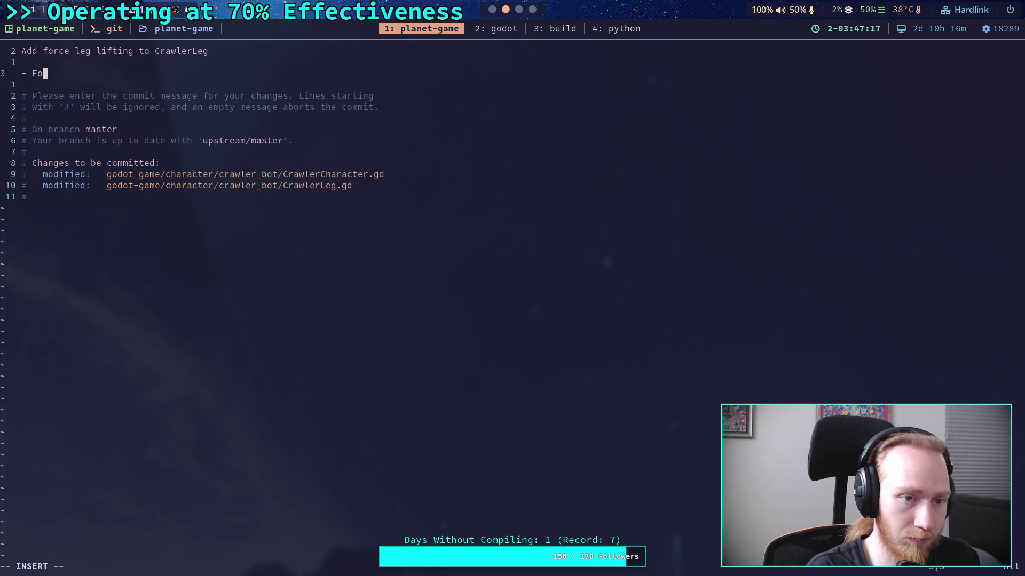
type("rce lift")
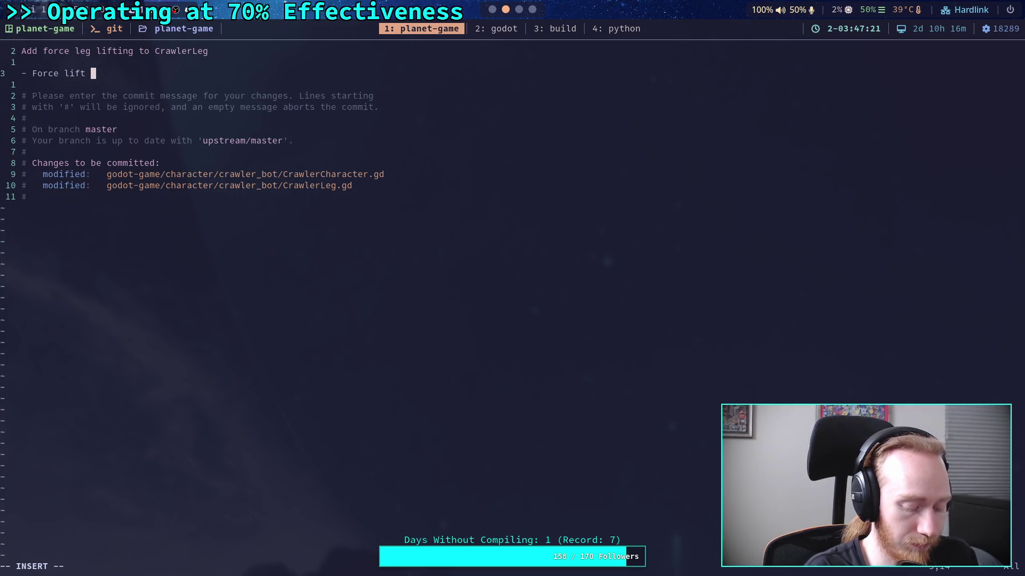
type("prevents")
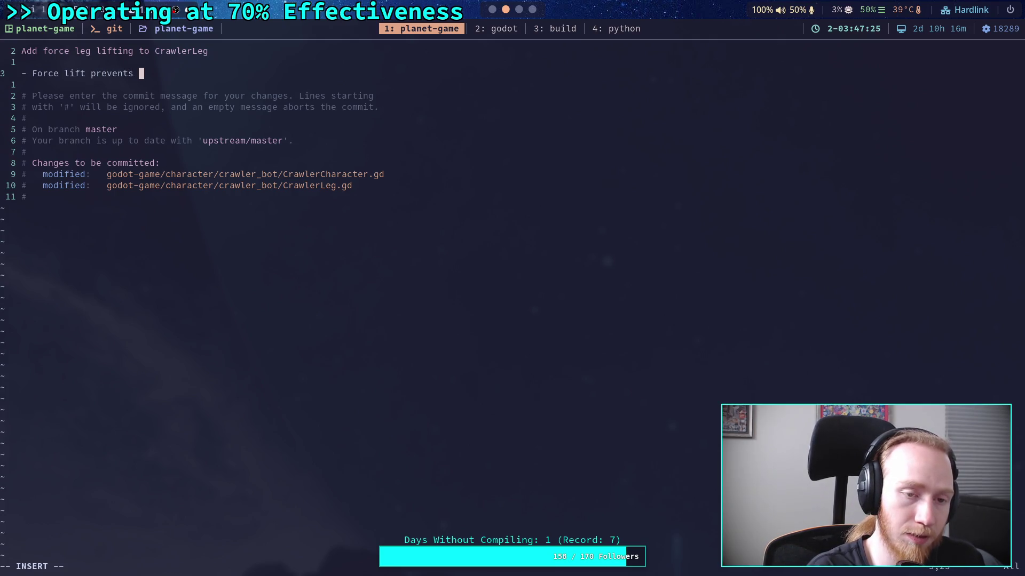
type(" the ")
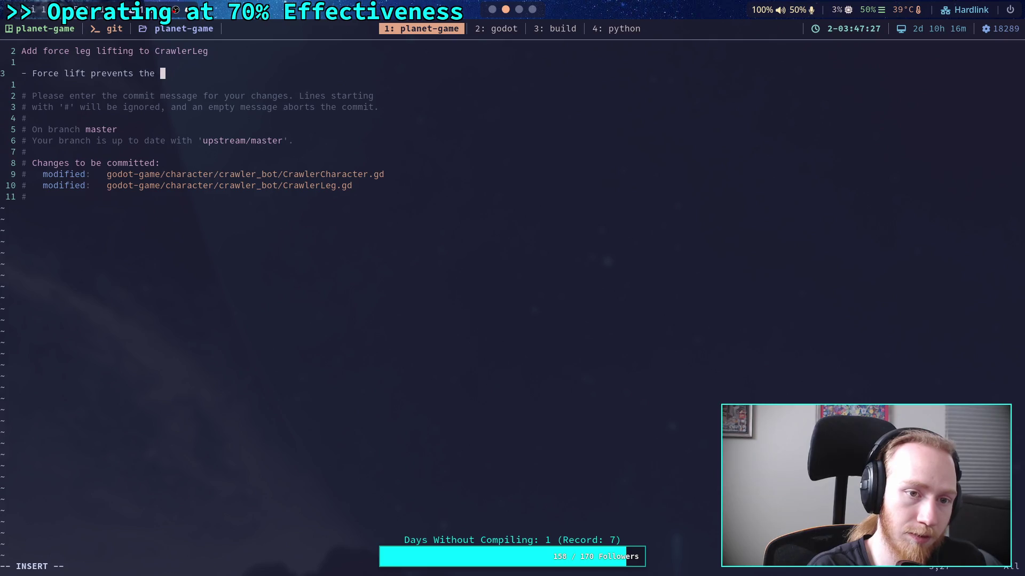
type("leg from po")
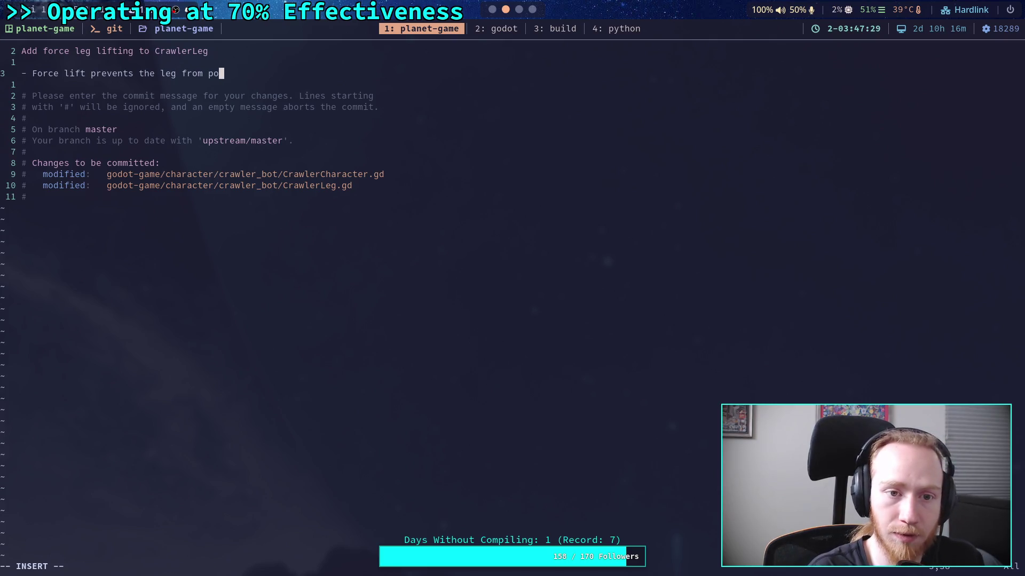
key("BackSpace")
type("articipa")
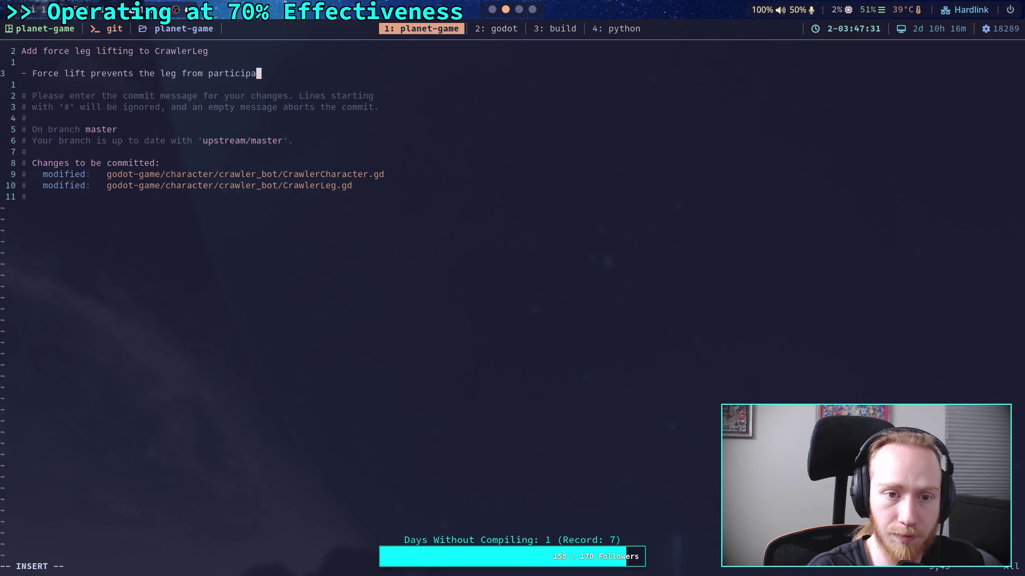
type("ting in ")
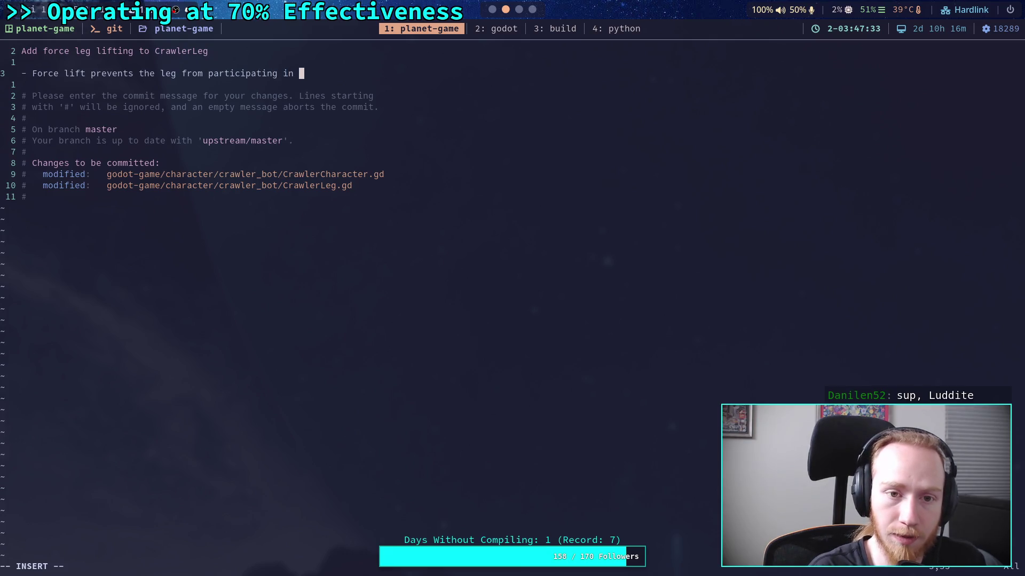
type("step")
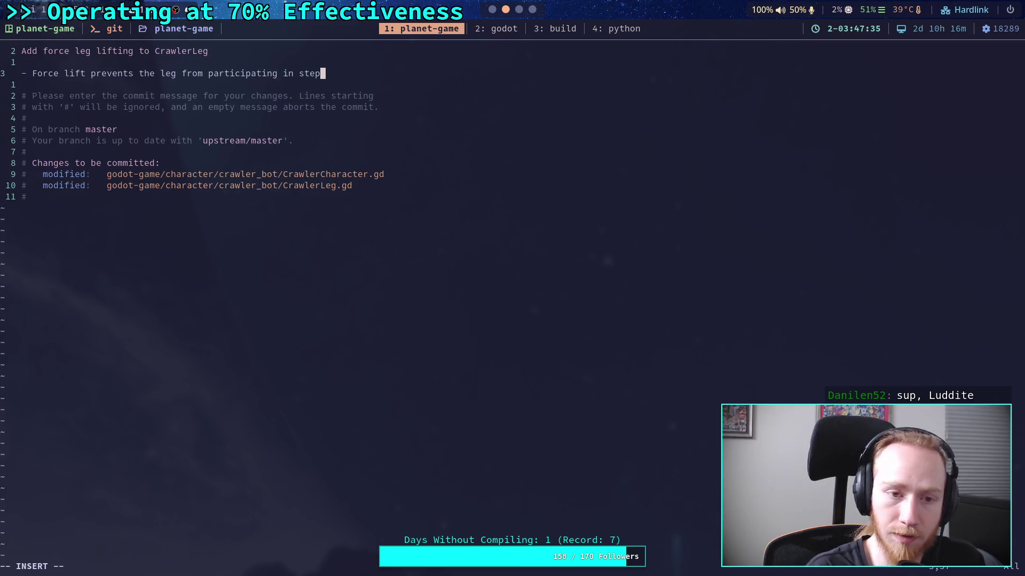
key("Return")
type("logic")
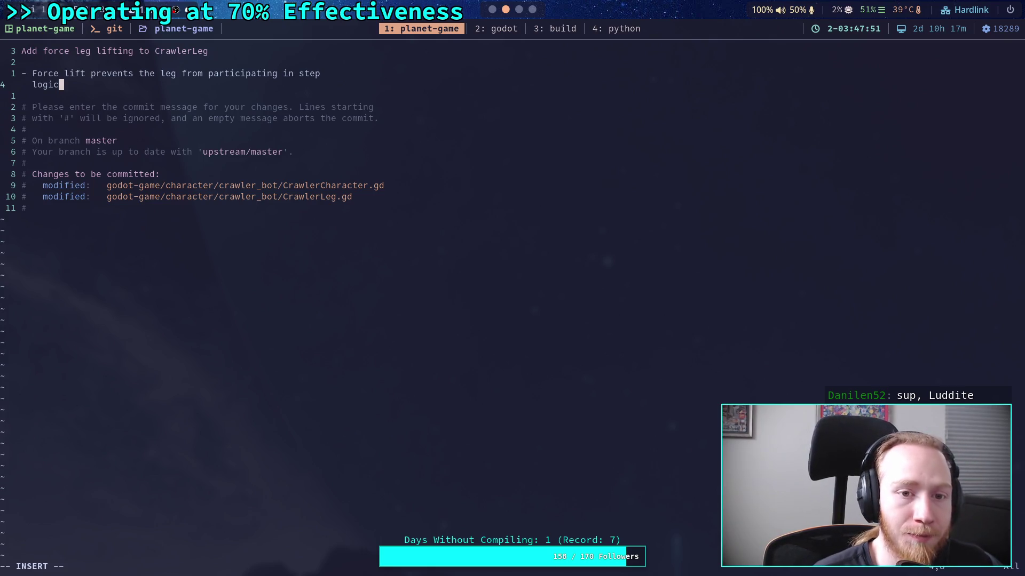
type(", being ")
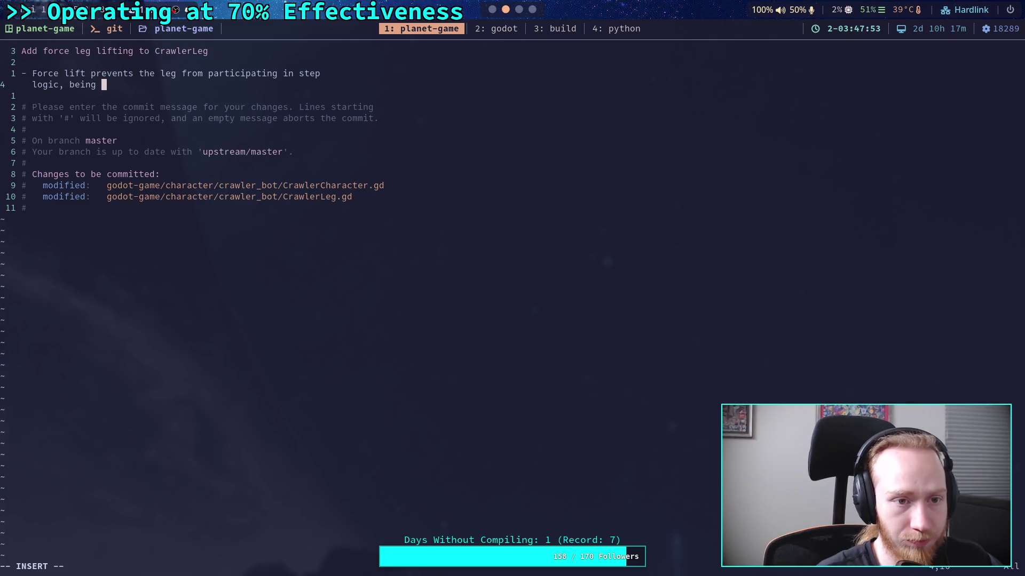
type("og")
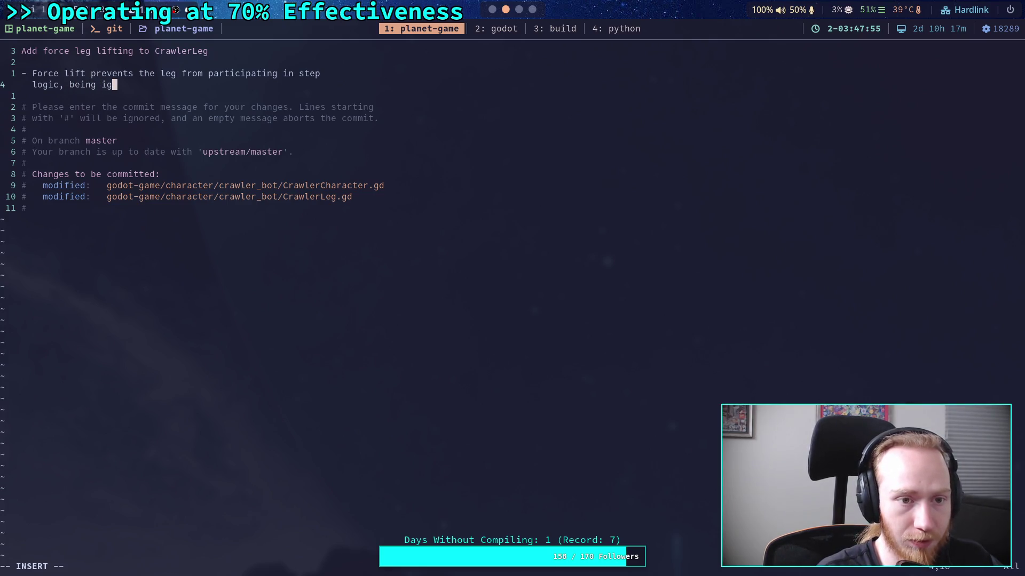
type("nored b")
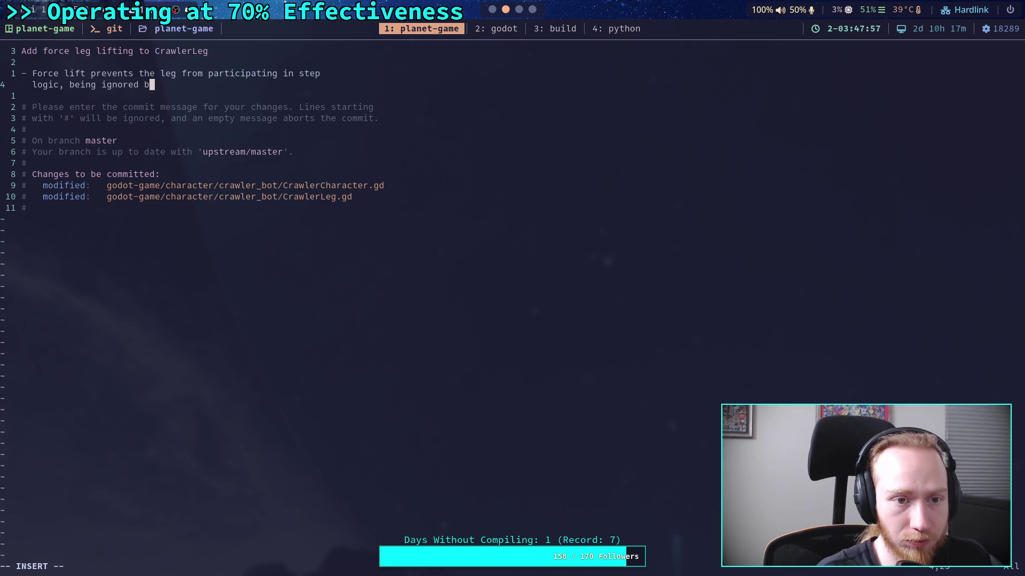
type("y other legs")
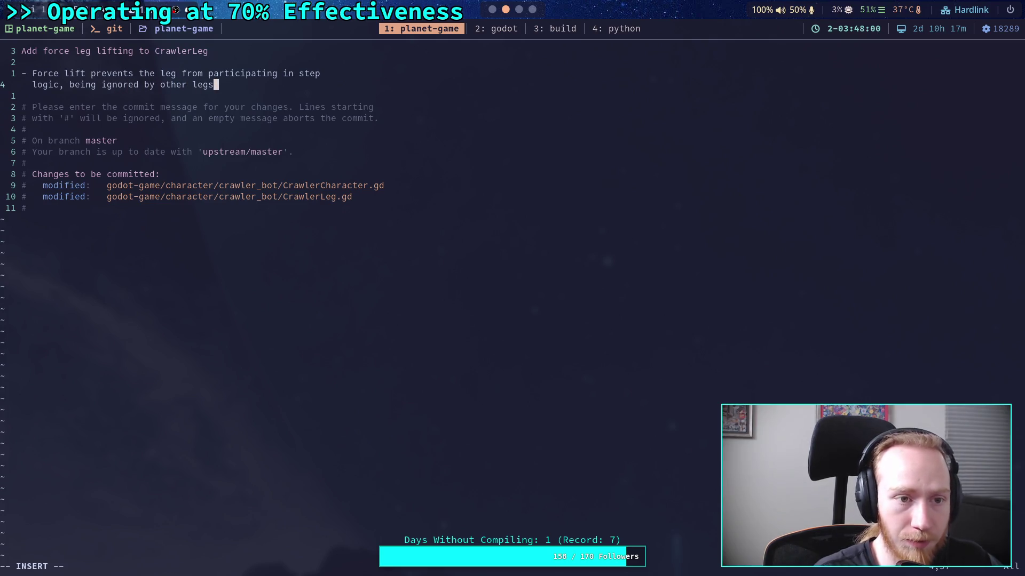
key("Return")
type("- ")
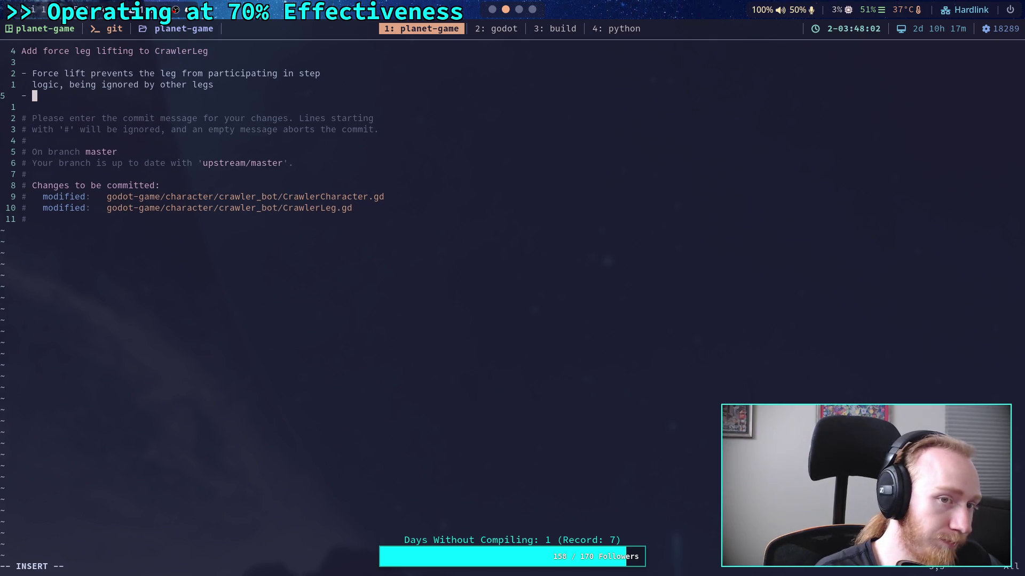
type("Wil")
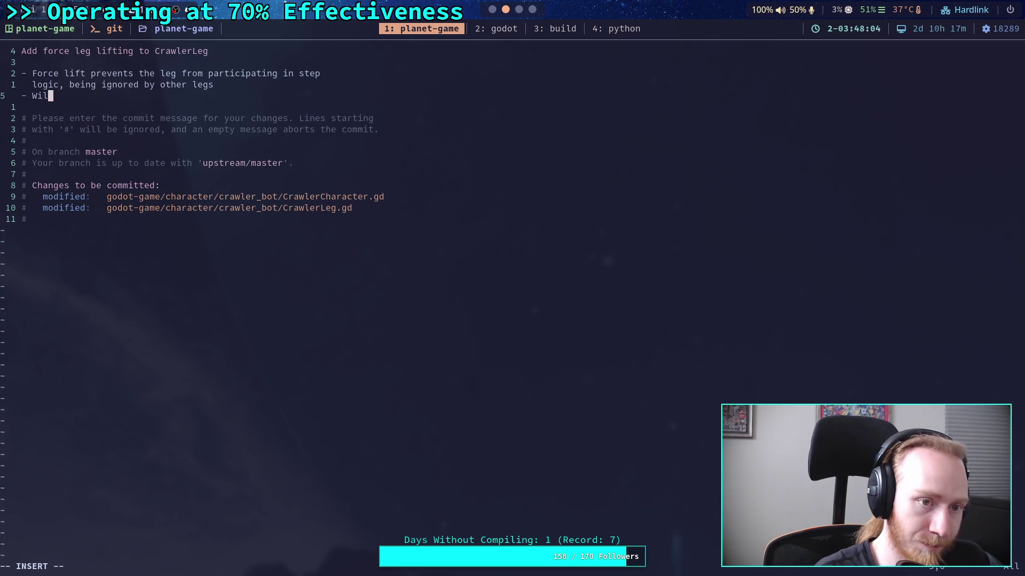
type("l need some")
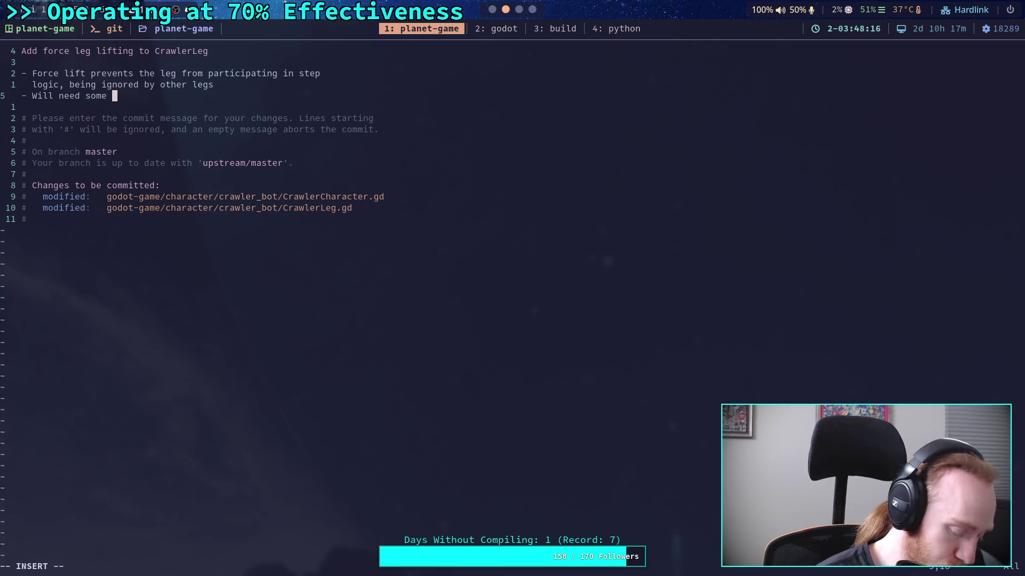
Continue the second bullet: future improvement to update leg pairing when force lifting to slightly improve walking
type("g")
key("BackSpace")
type("future improvement to ")
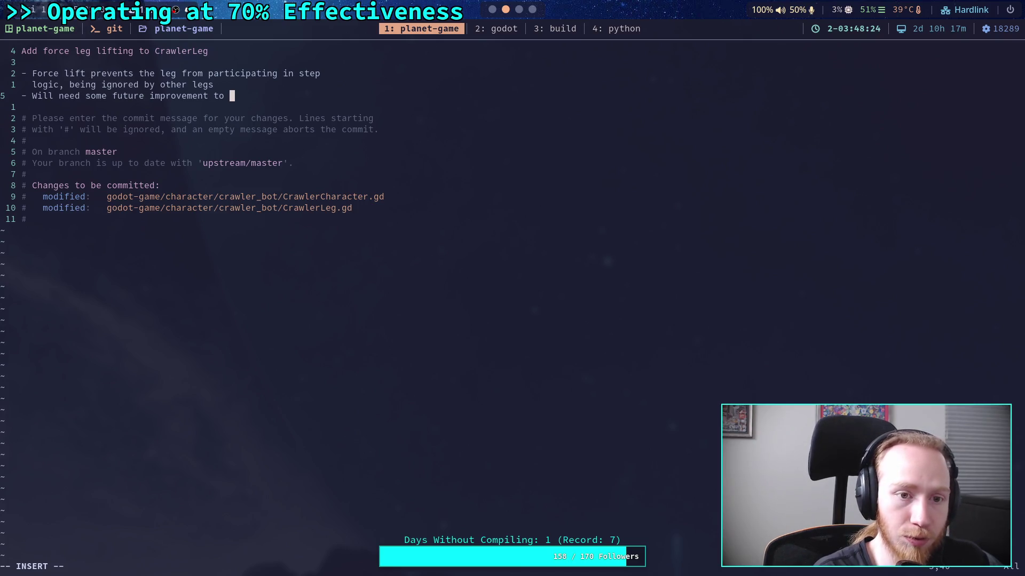
type("update ")
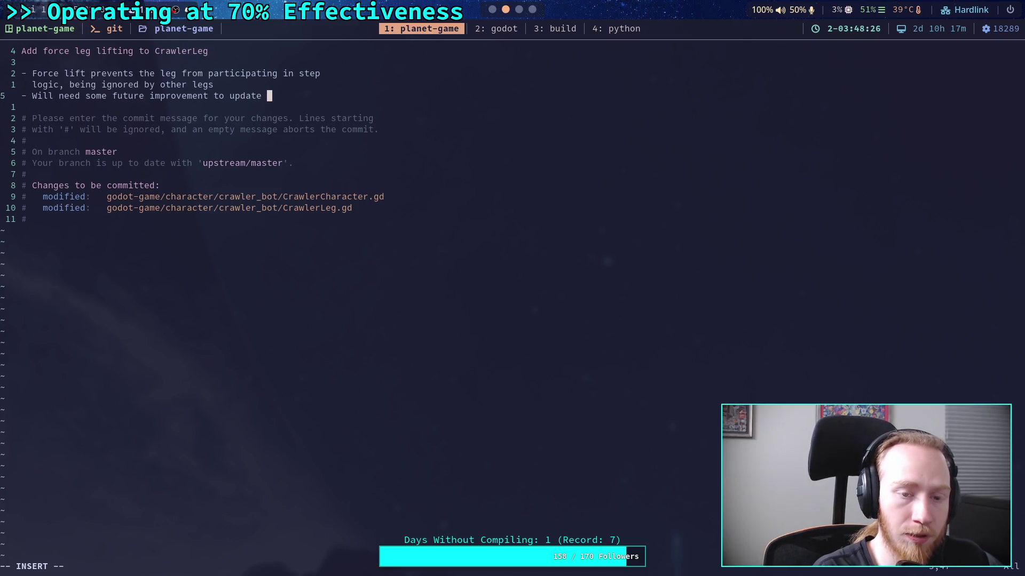
type("leg pairing")
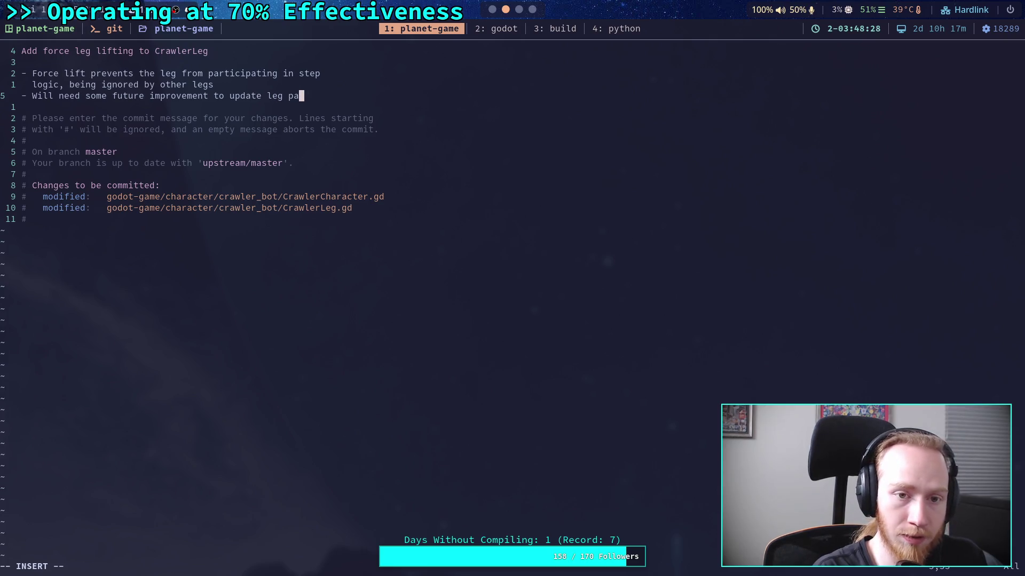
key("Return")
type("when a le")
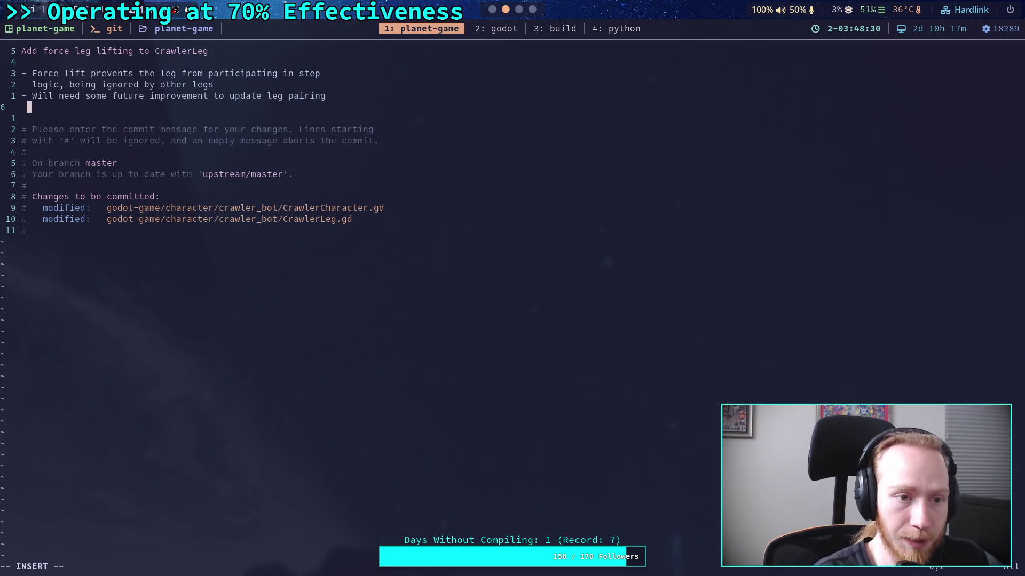
type("g is forced")
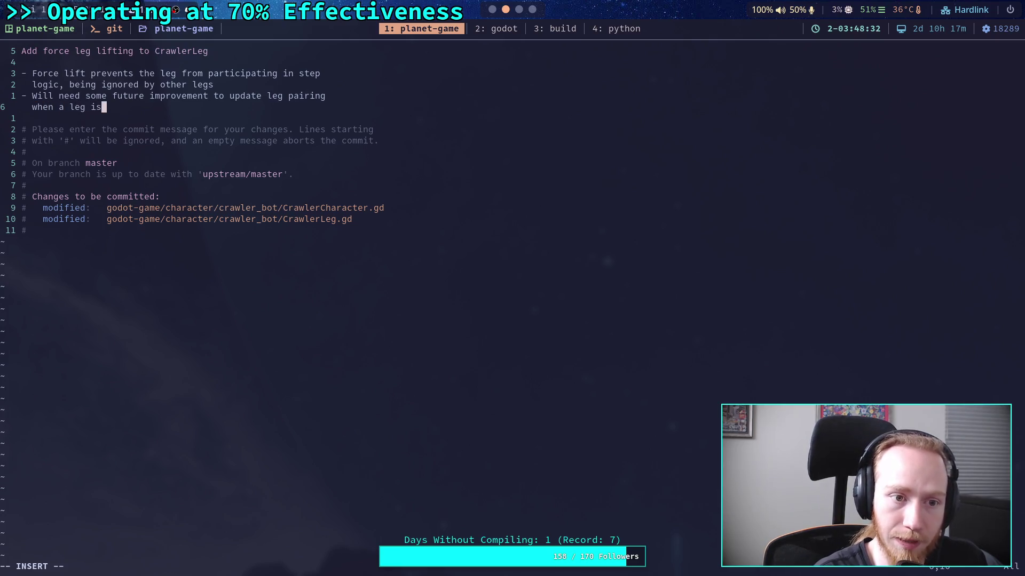
key("BackSpace")
key("BackSpace")
type("lifting to ")
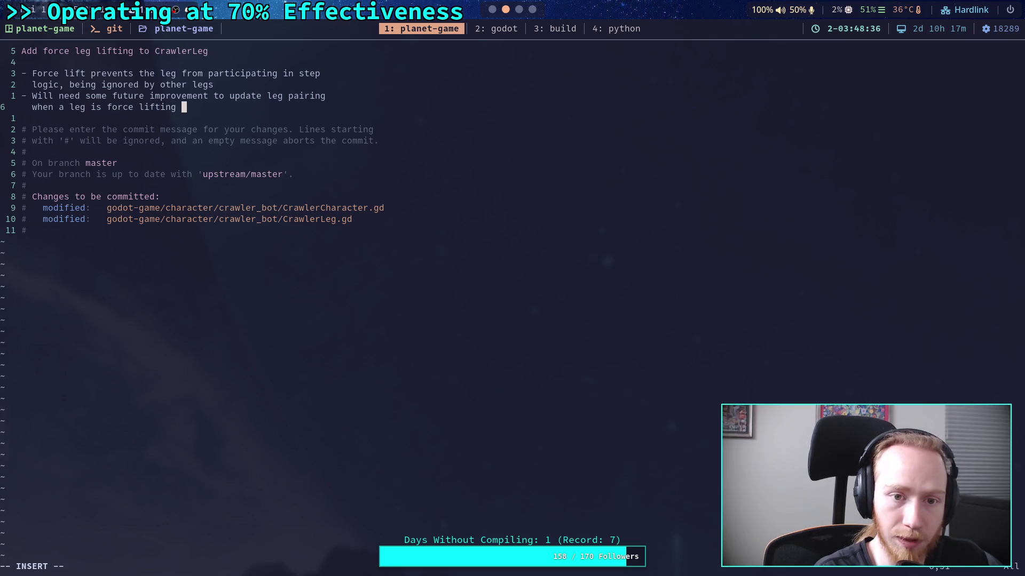
type("reduce")
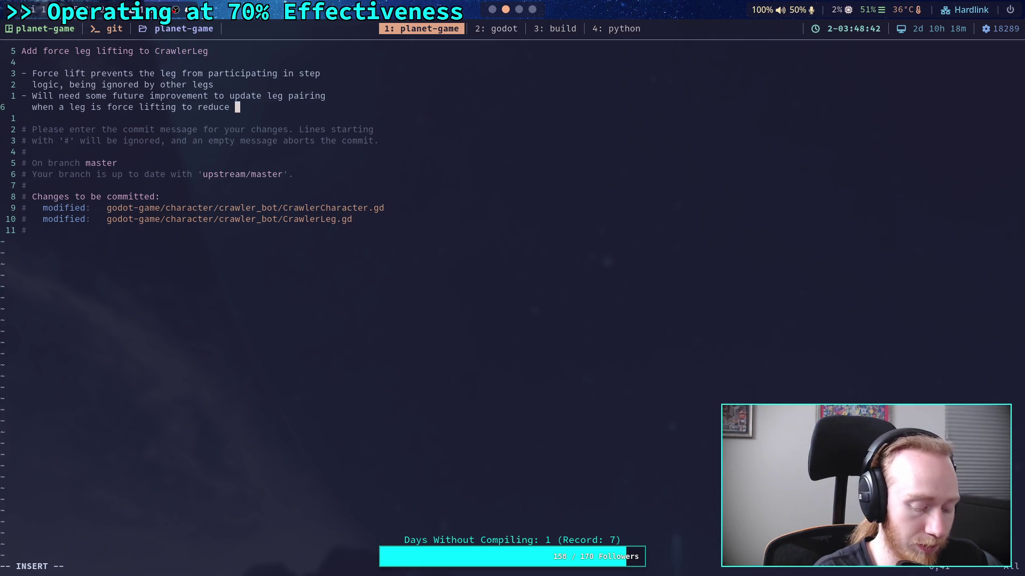
key("BackSpace")
key("BackSpace")
key("BackSpace")
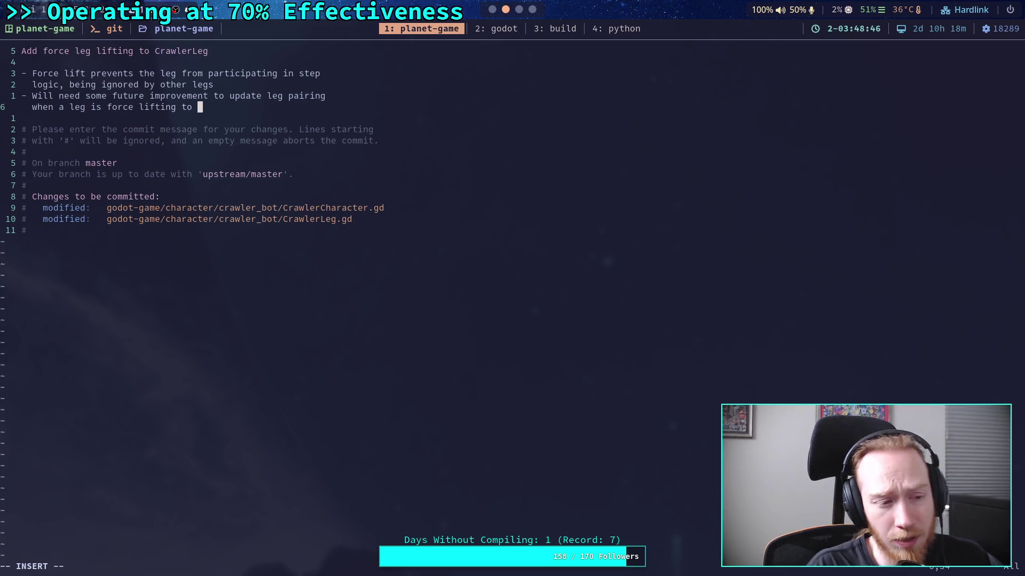
type("slig")
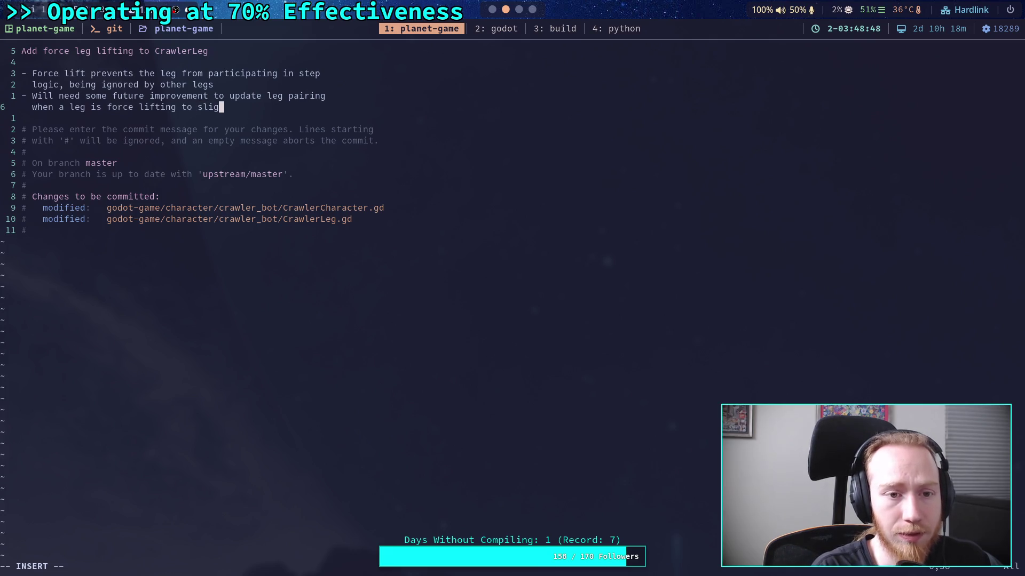
type("htly improve ")
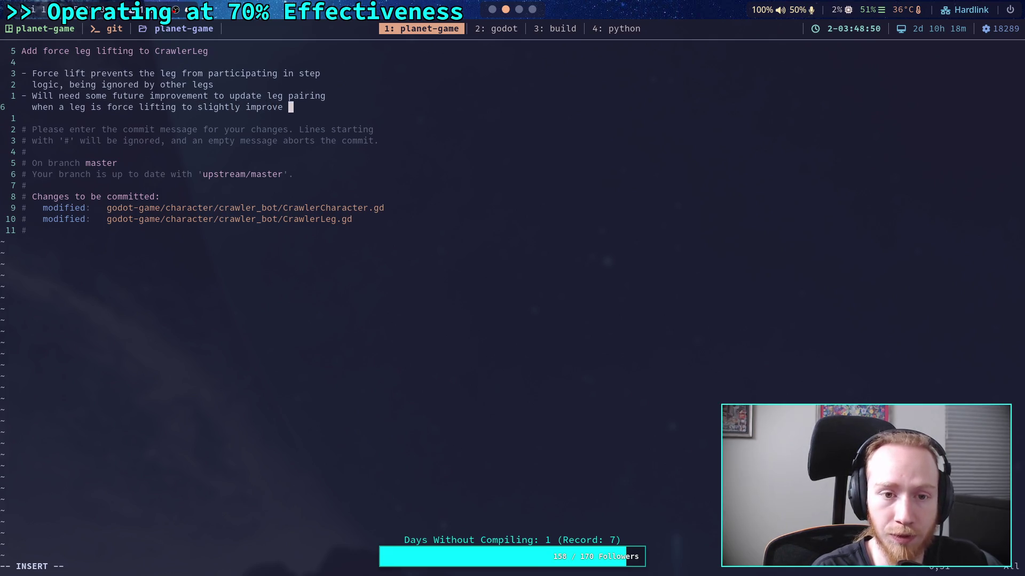
type("walking")
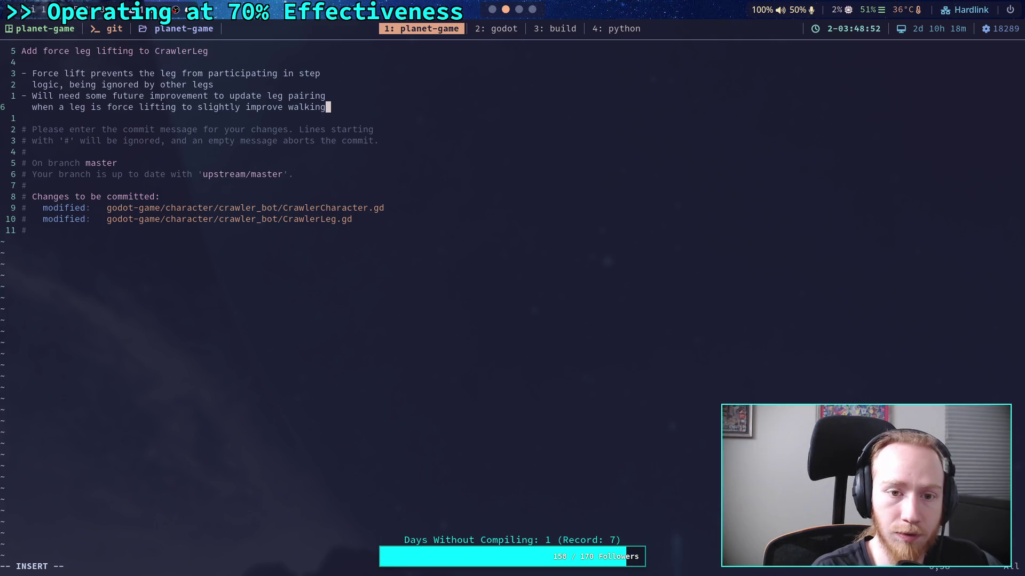
Finish the bullet on a new line with 'ability of the crawlers'
key("Return")
type("abi")
type("lity of the cr")
type("aw")
key("BackSpace")
key("ctrl+w")
key("ctrl+w")
type("crawlers")
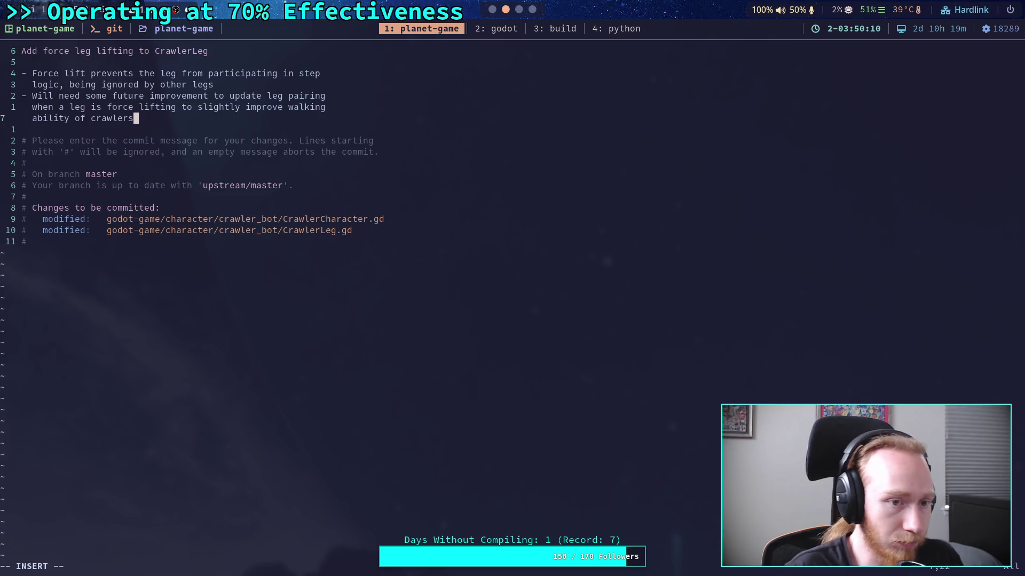
End the second bullet with ', instead of acting like it still has all of its legs available', leaving :wq unfinished
type(", ")
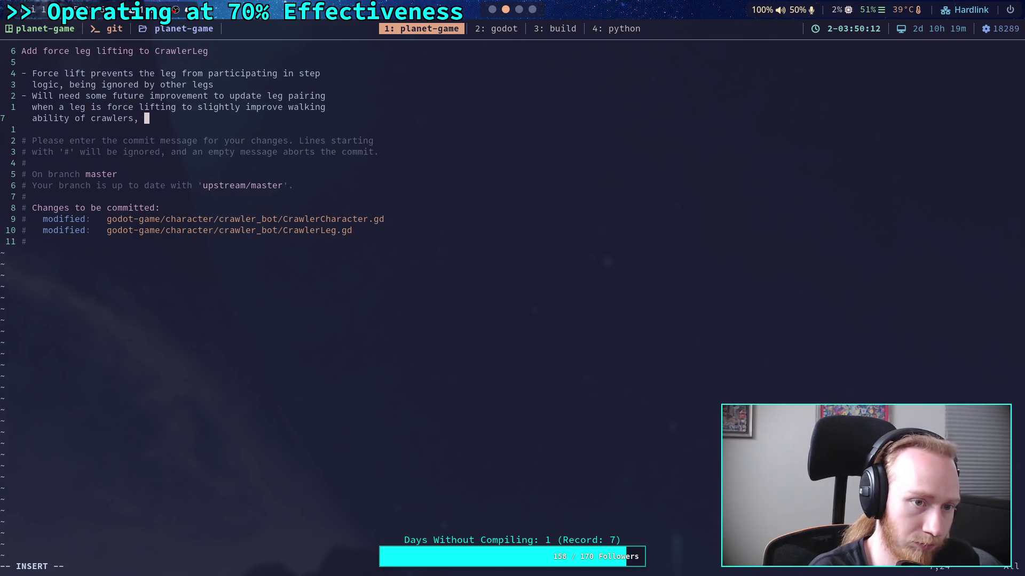
type("inste")
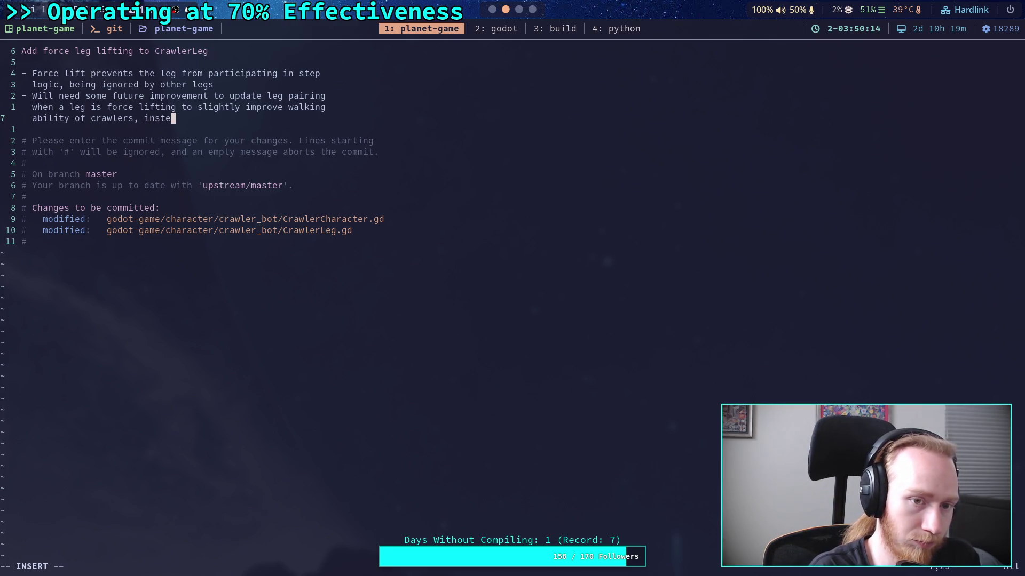
type("ad in")
key("BackSpace")
key("BackSpace")
key("BackSpace")
type("of ")
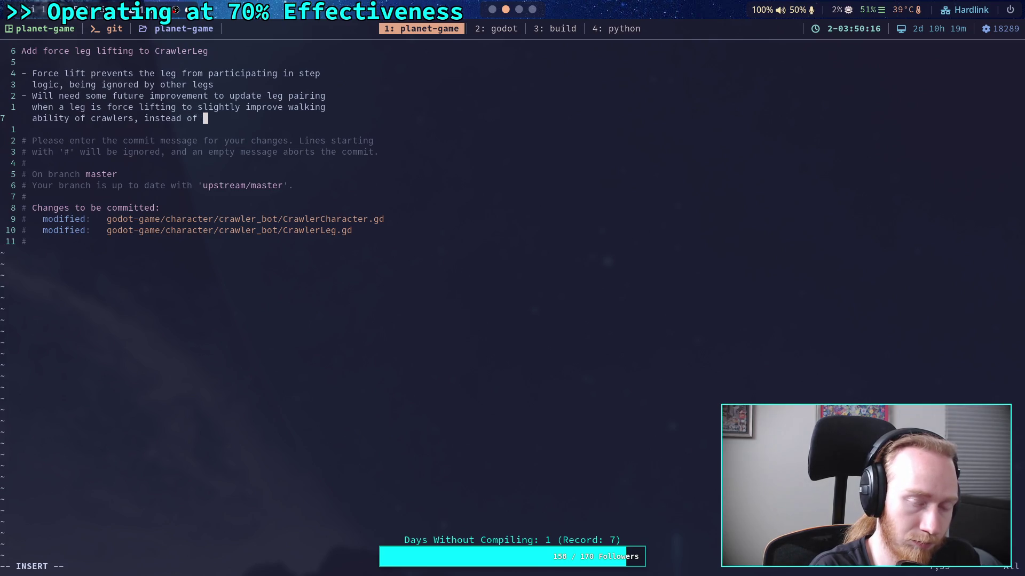
type("acting like")
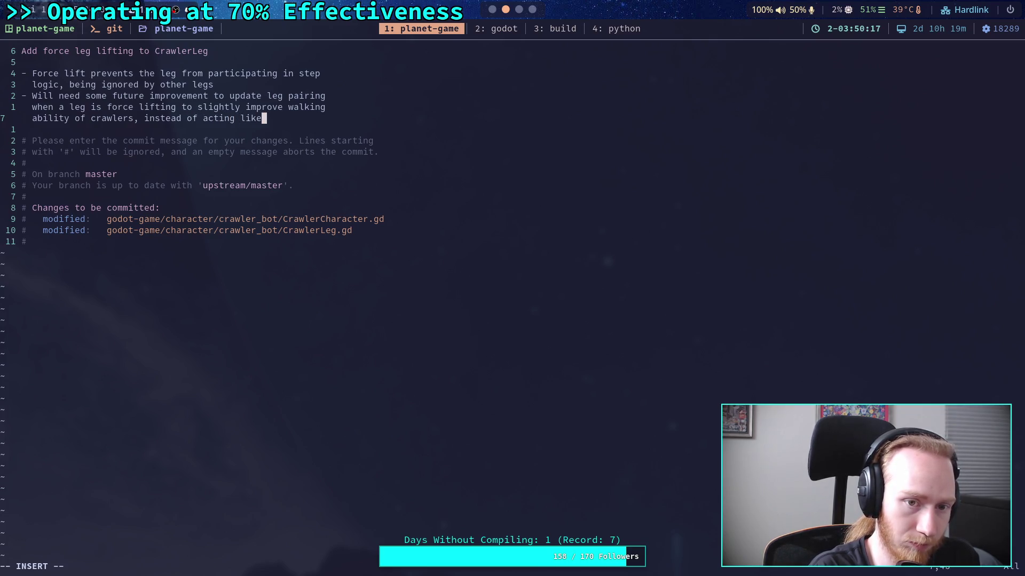
type(" it still has")
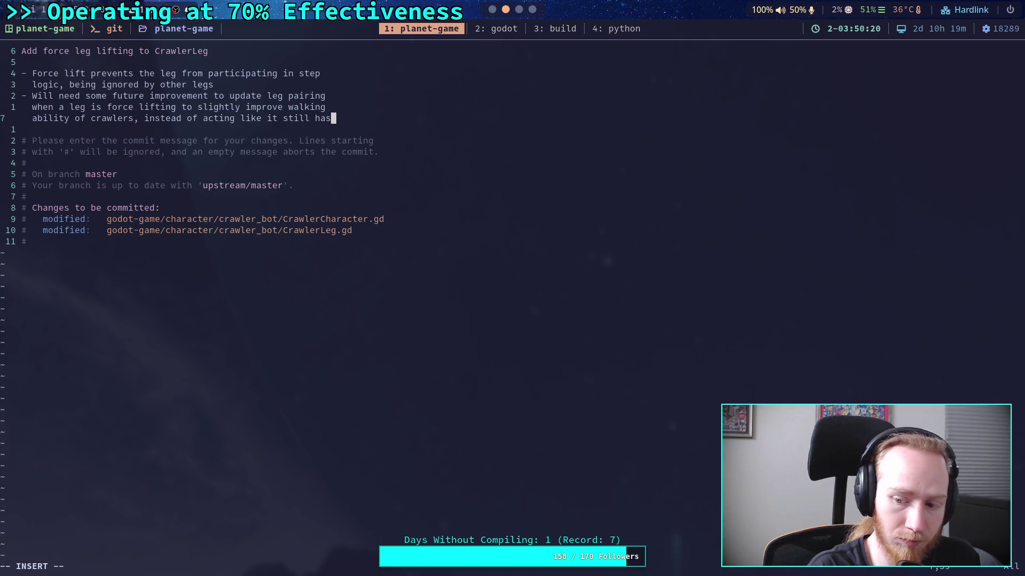
key("Return")
type("all ")
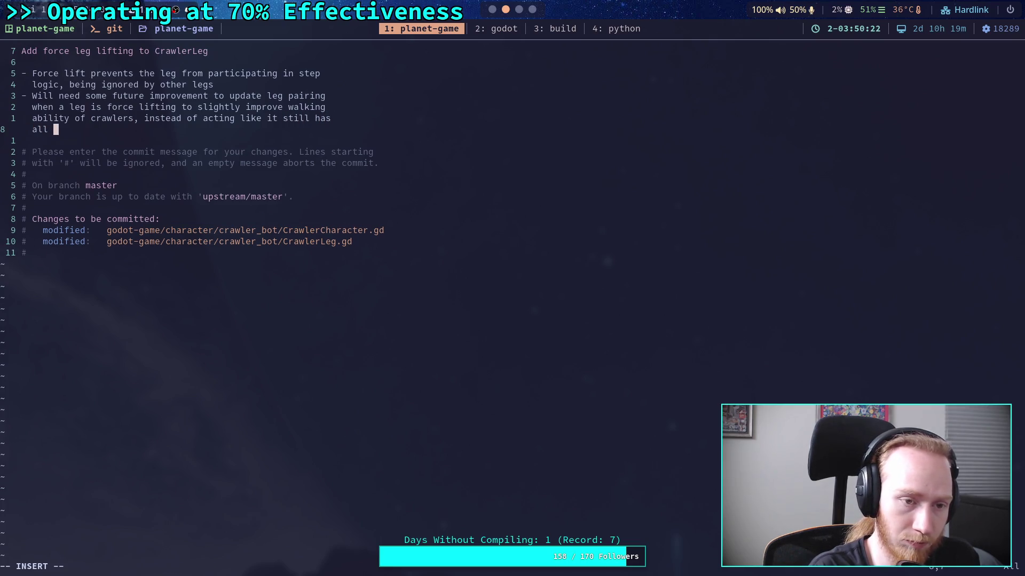
type("of its ")
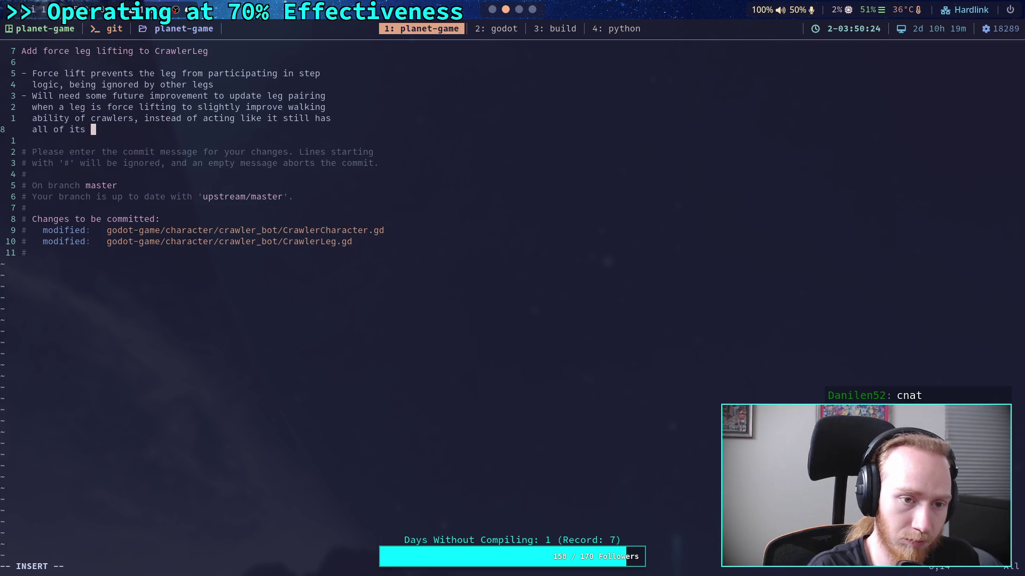
type("legs ava")
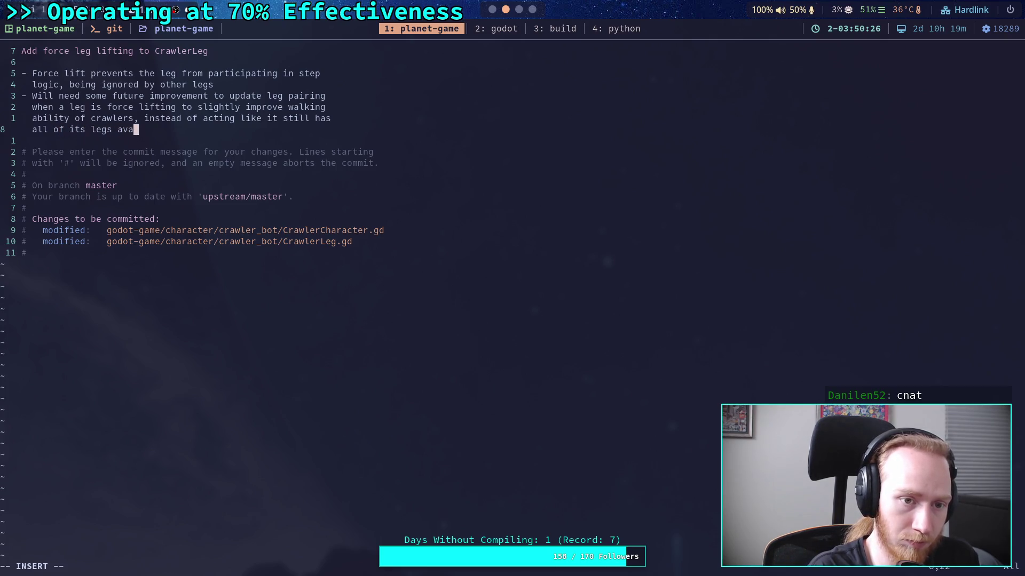
type("ilable")
key("Escape")
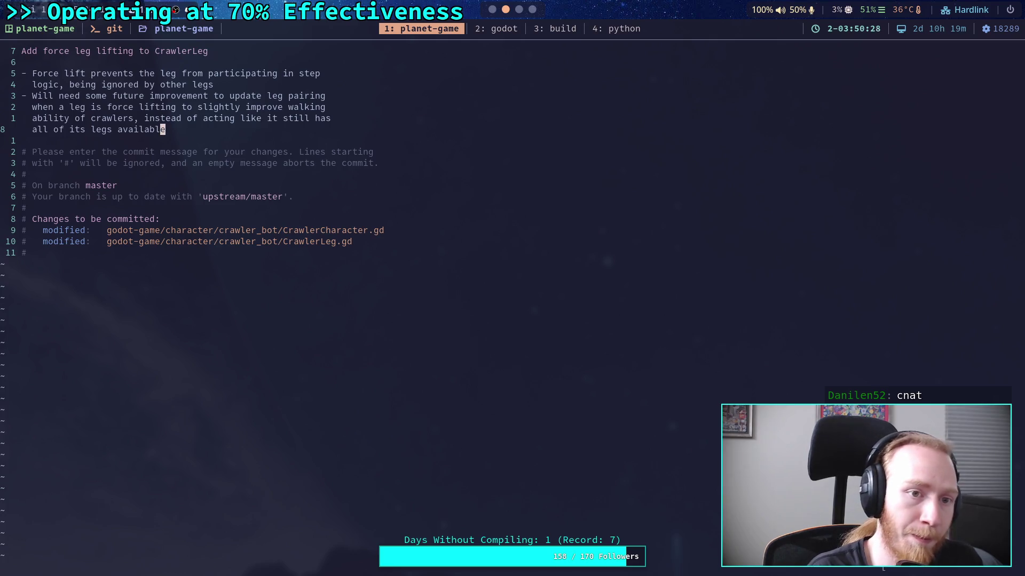
type(":wq")
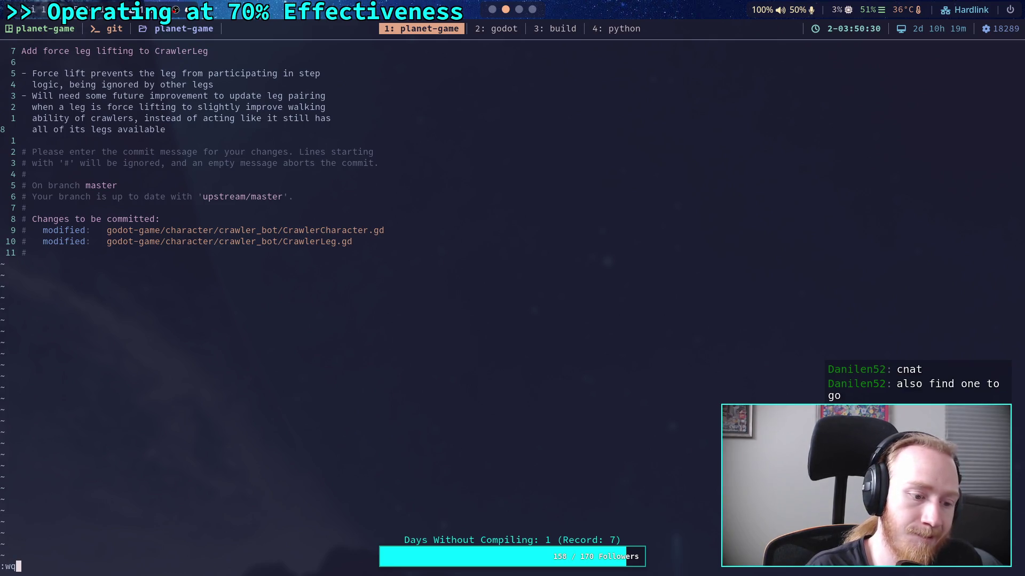
key("Escape")
Add a new line below the first bullet reading '- Disable ground forces on lifted legs'
key("k")
key("k")
key("k")
key("k")
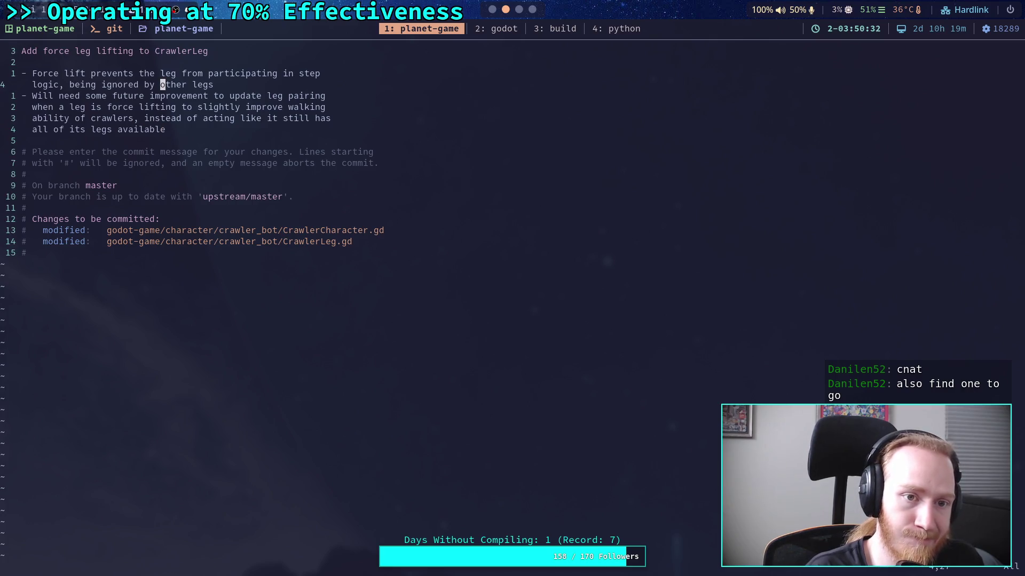
type("o- ")
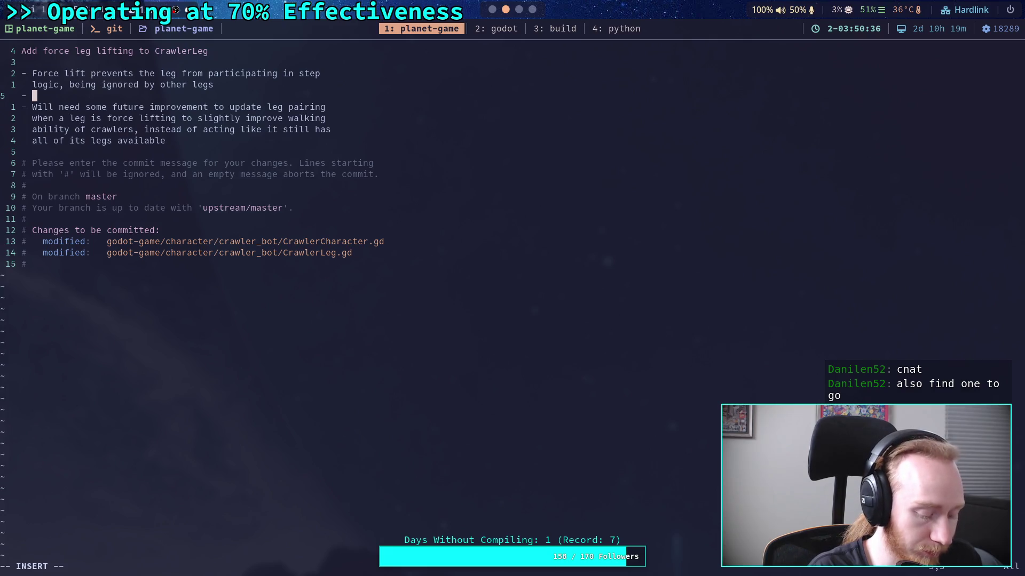
type("Disable ")
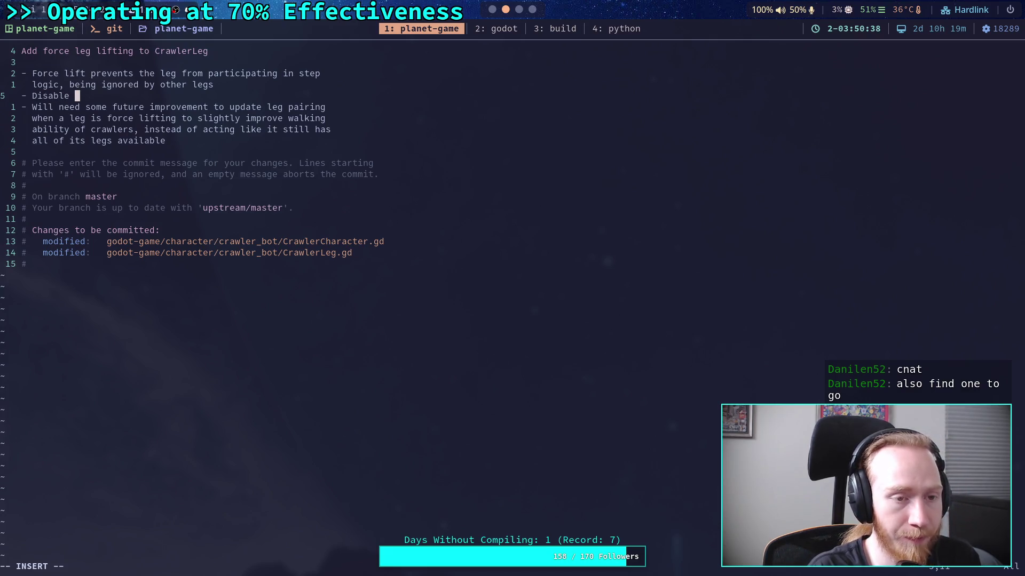
type("ground ")
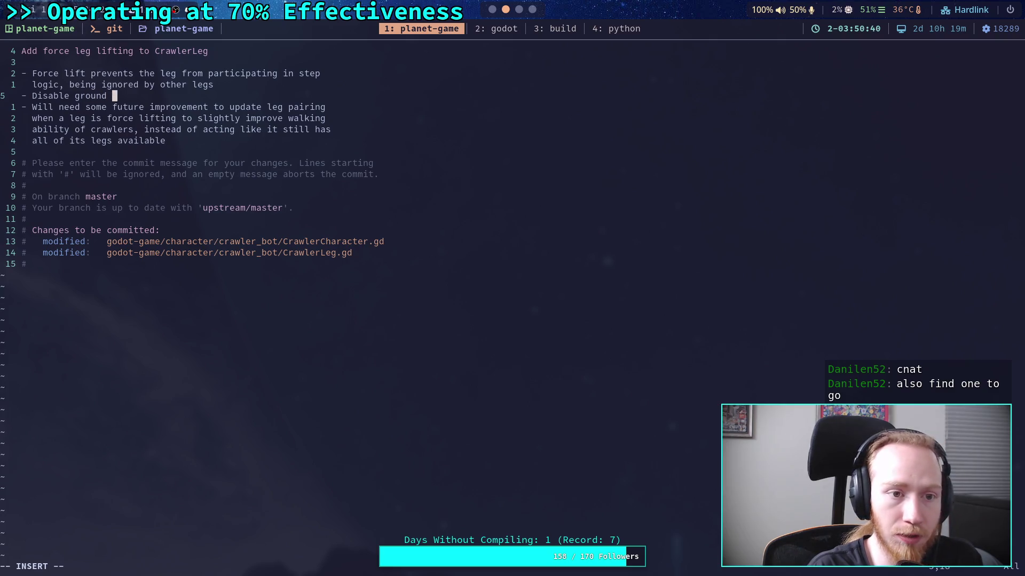
type("forces on li")
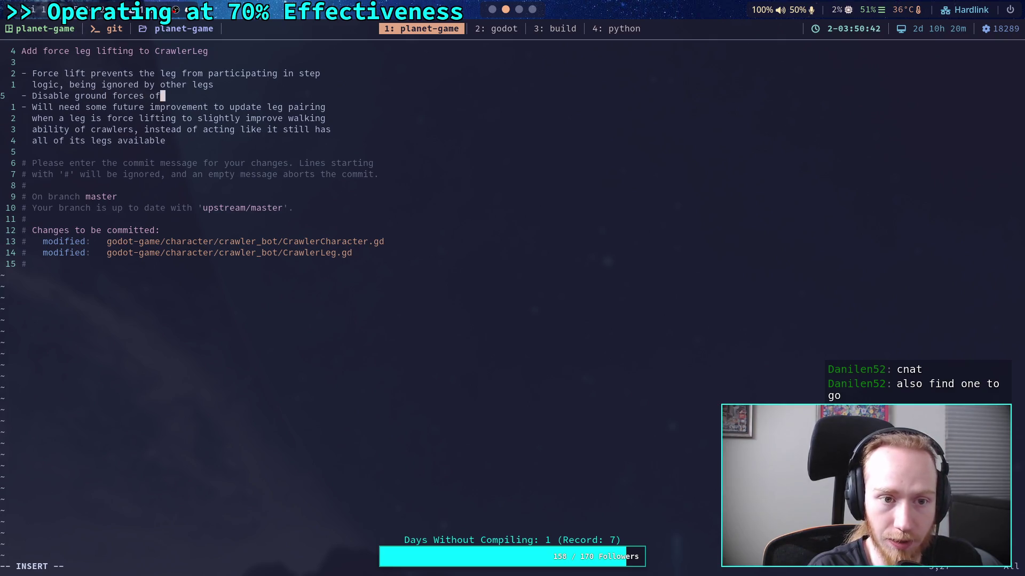
type("fted legs")
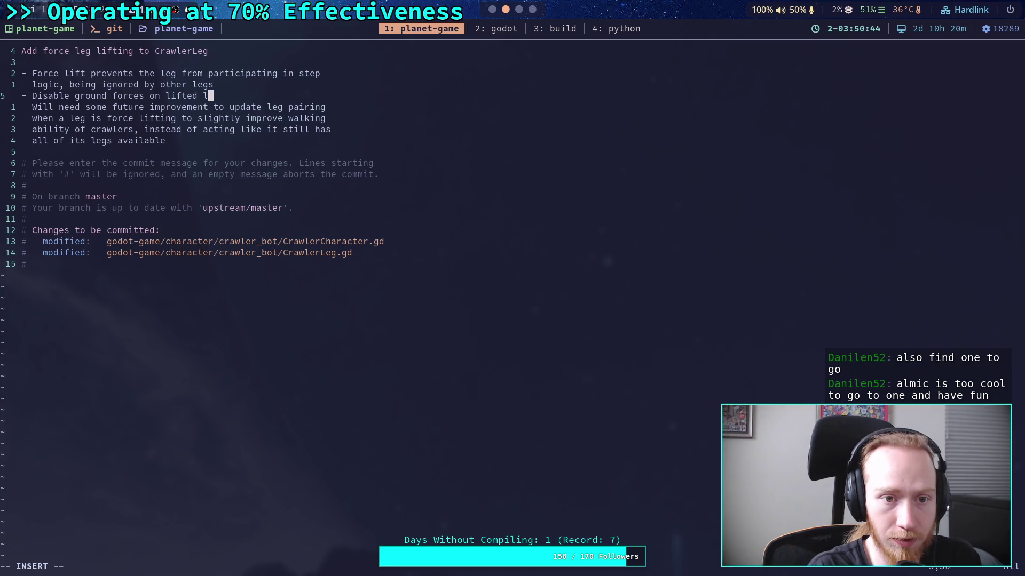